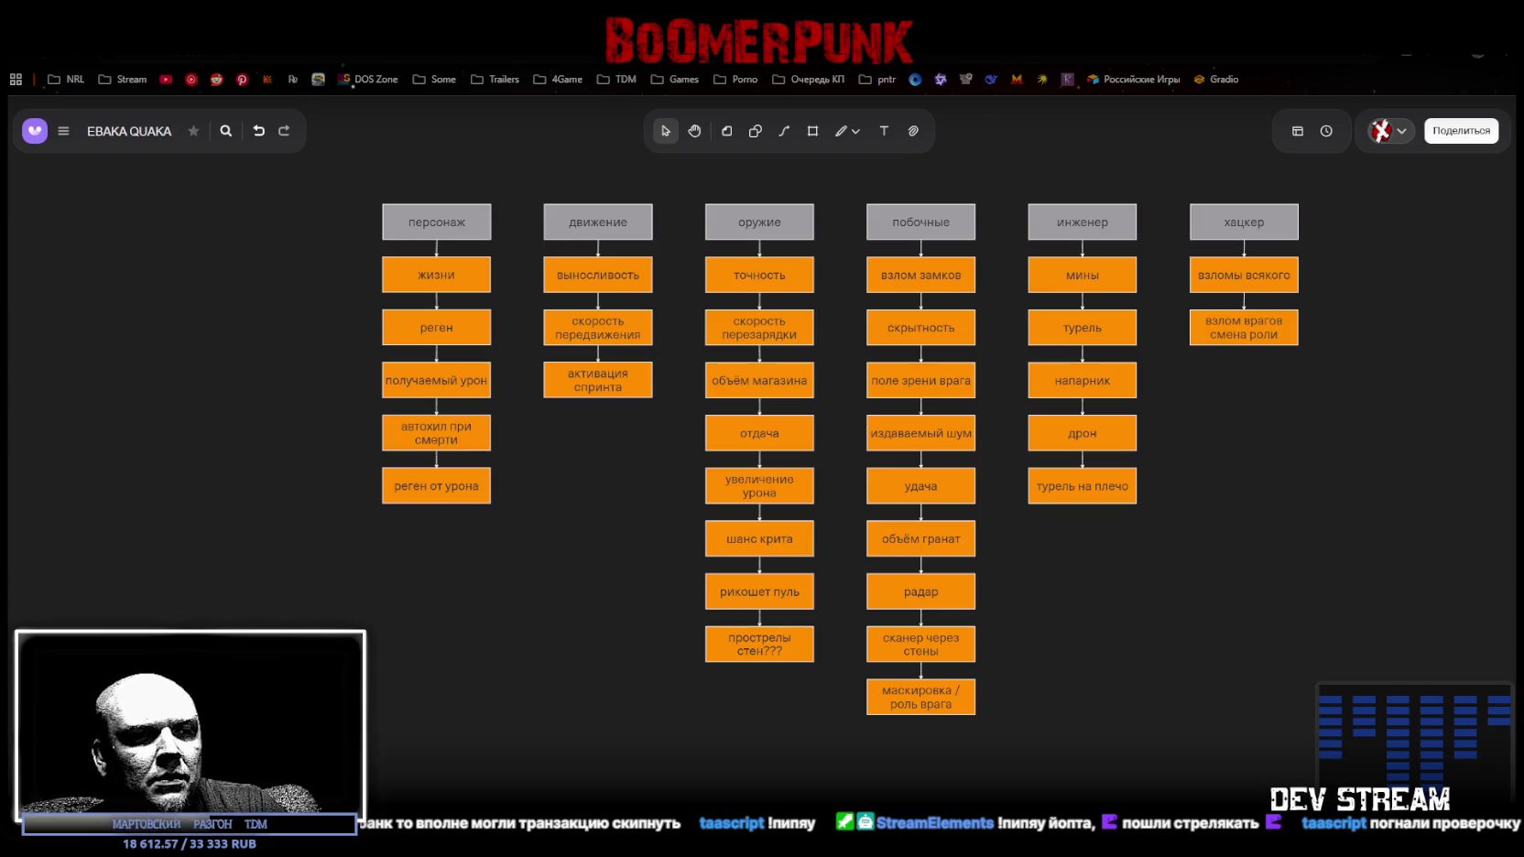
Switch from the skill-tree whiteboard to the running BoomerPunk game window.
key("alt+Tab")
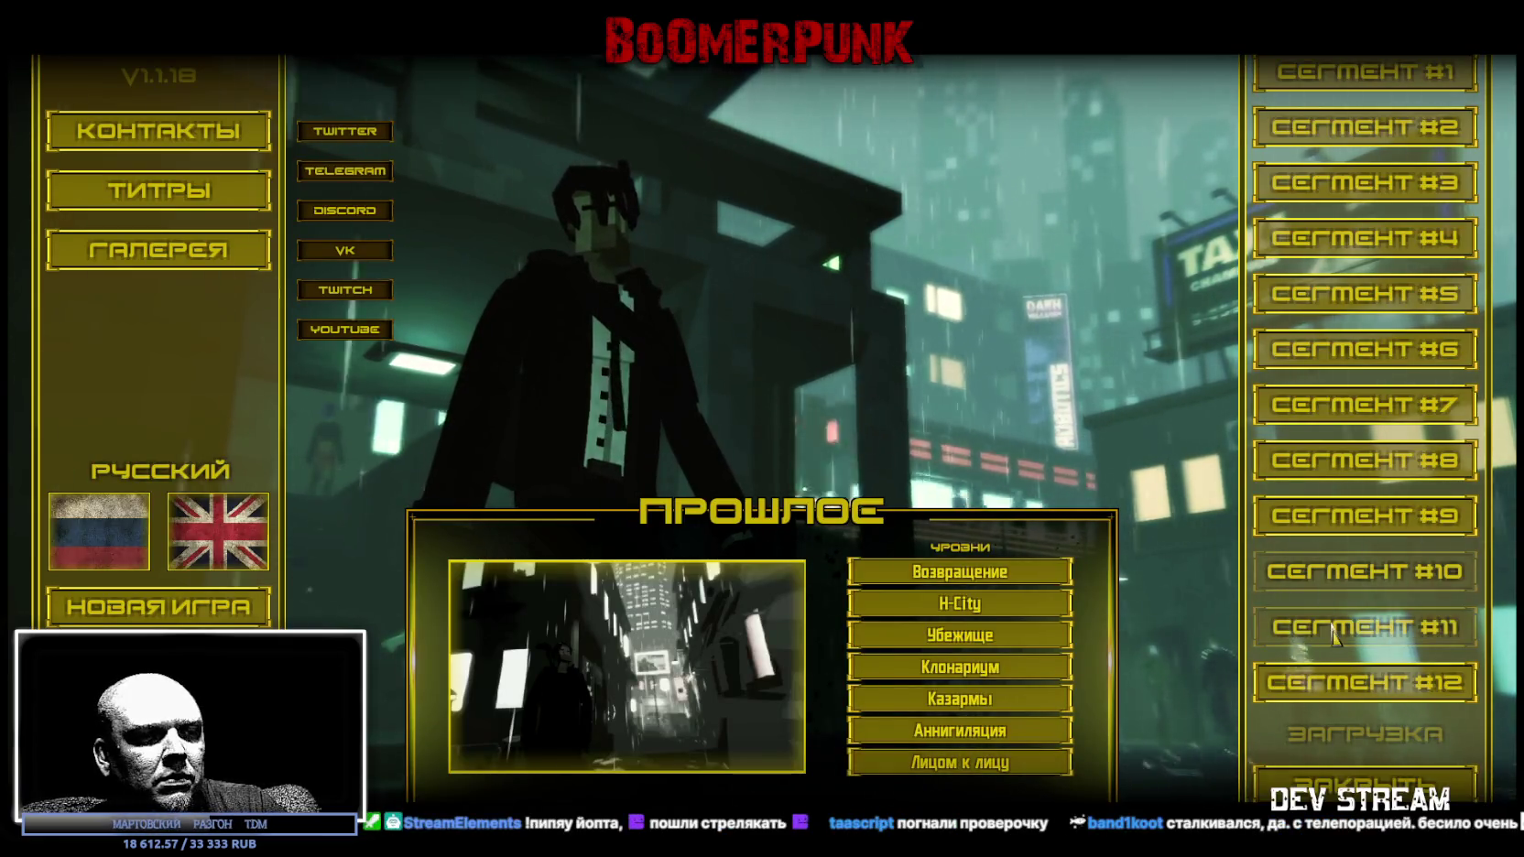
Start the Охота chapter and playtest the rainy forest park, pausing and resuming once.
left_click(1328, 630)
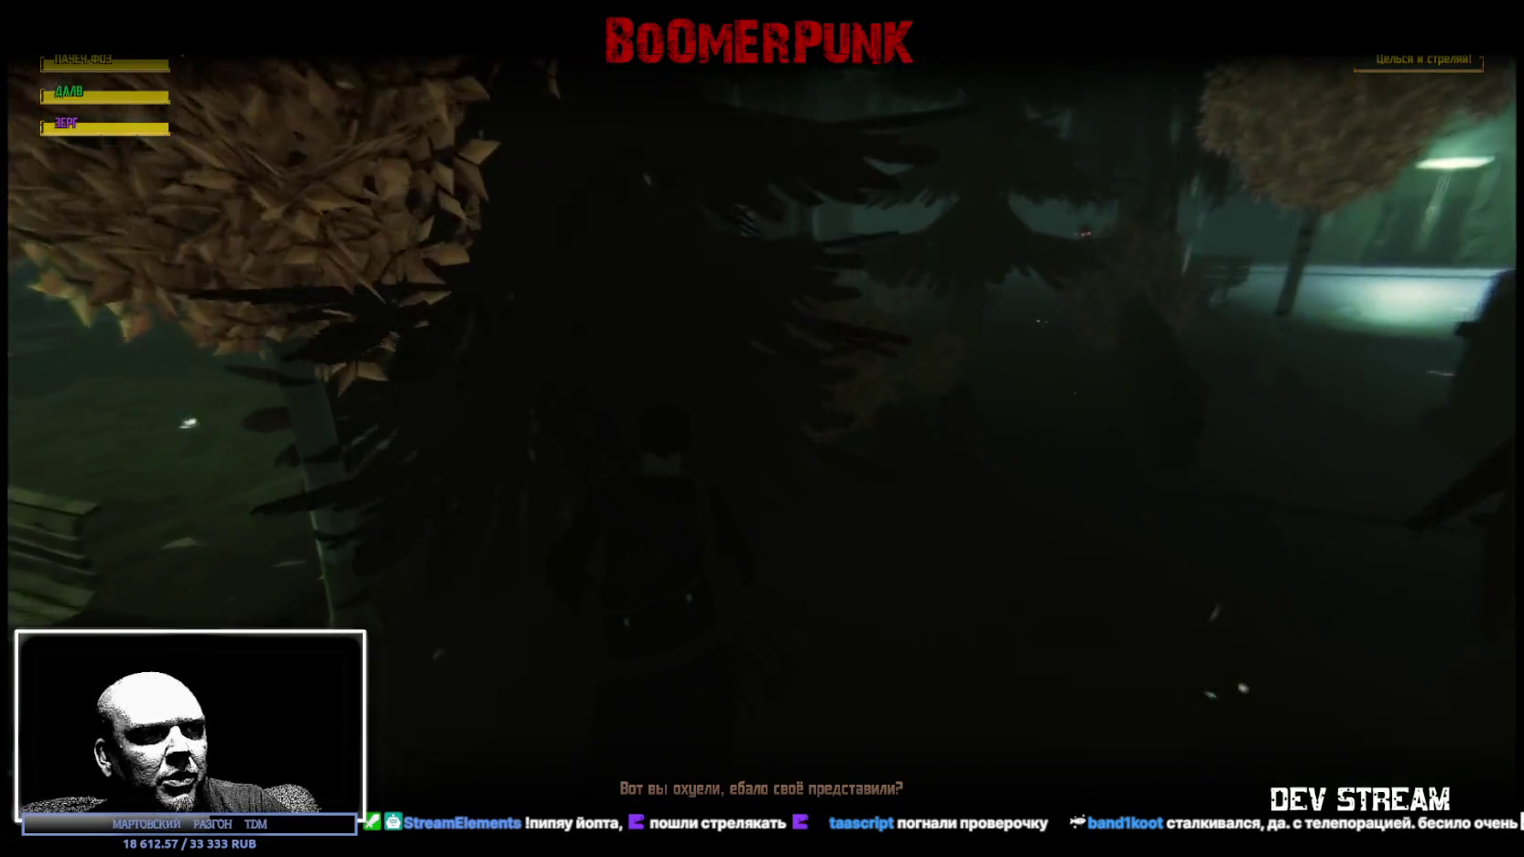
key("Escape")
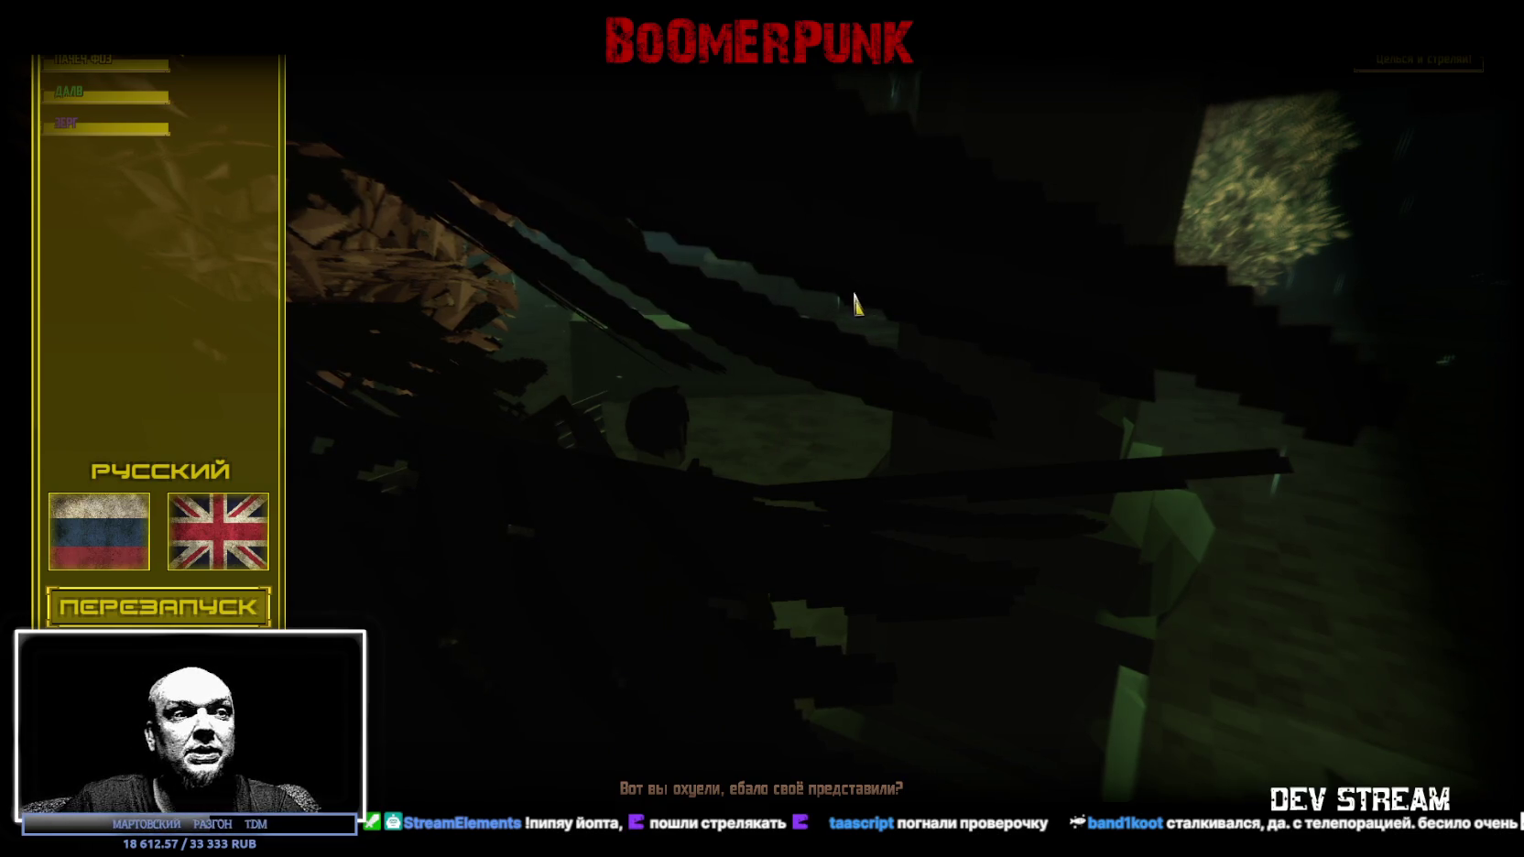
key("Escape")
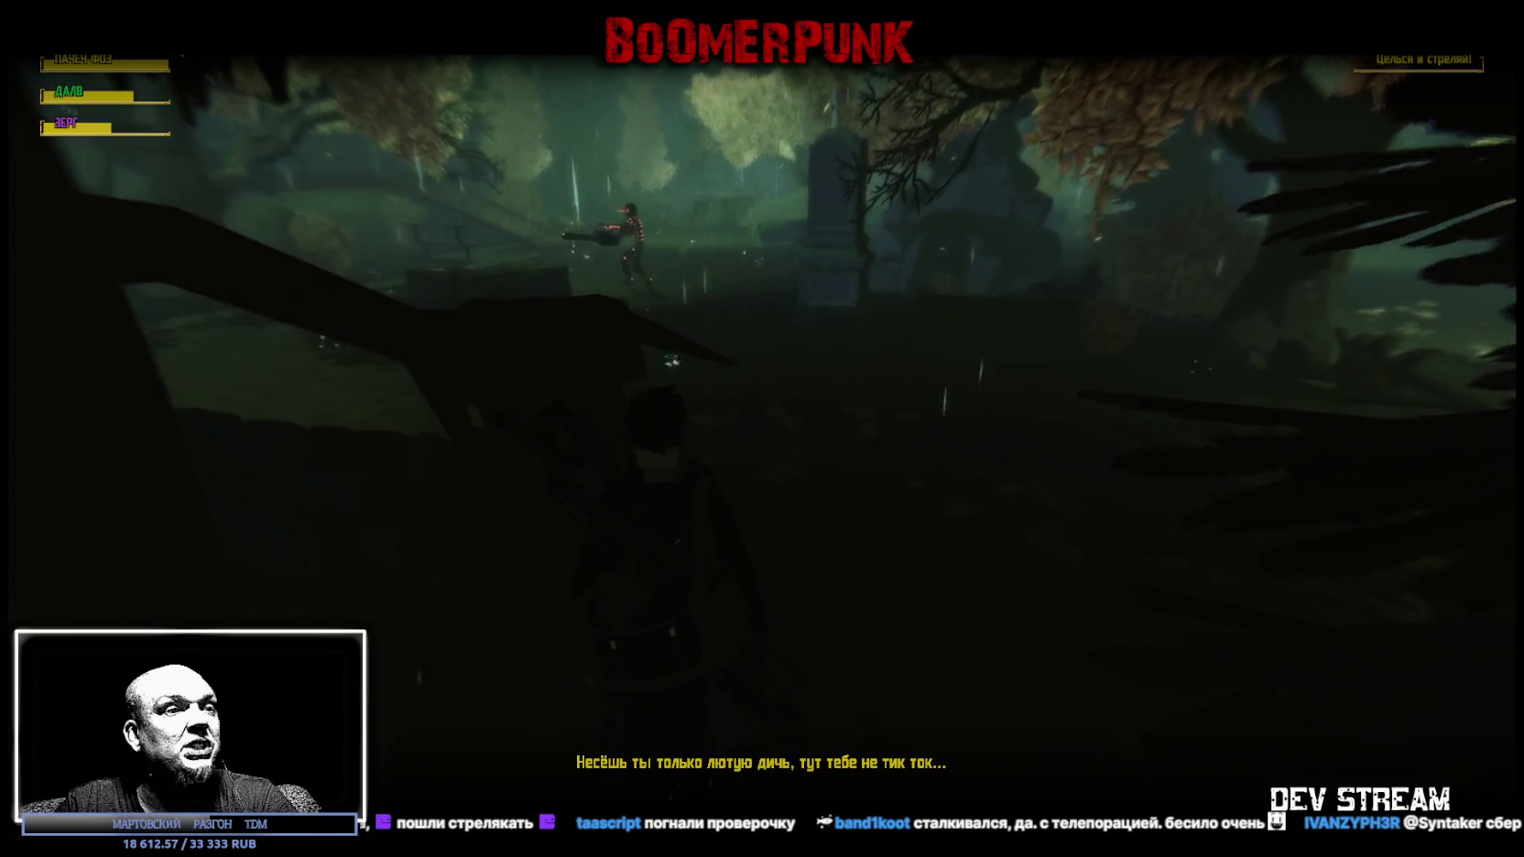
Pause and resume once more, then pause and request quitting with Alt+F4.
key("Escape")
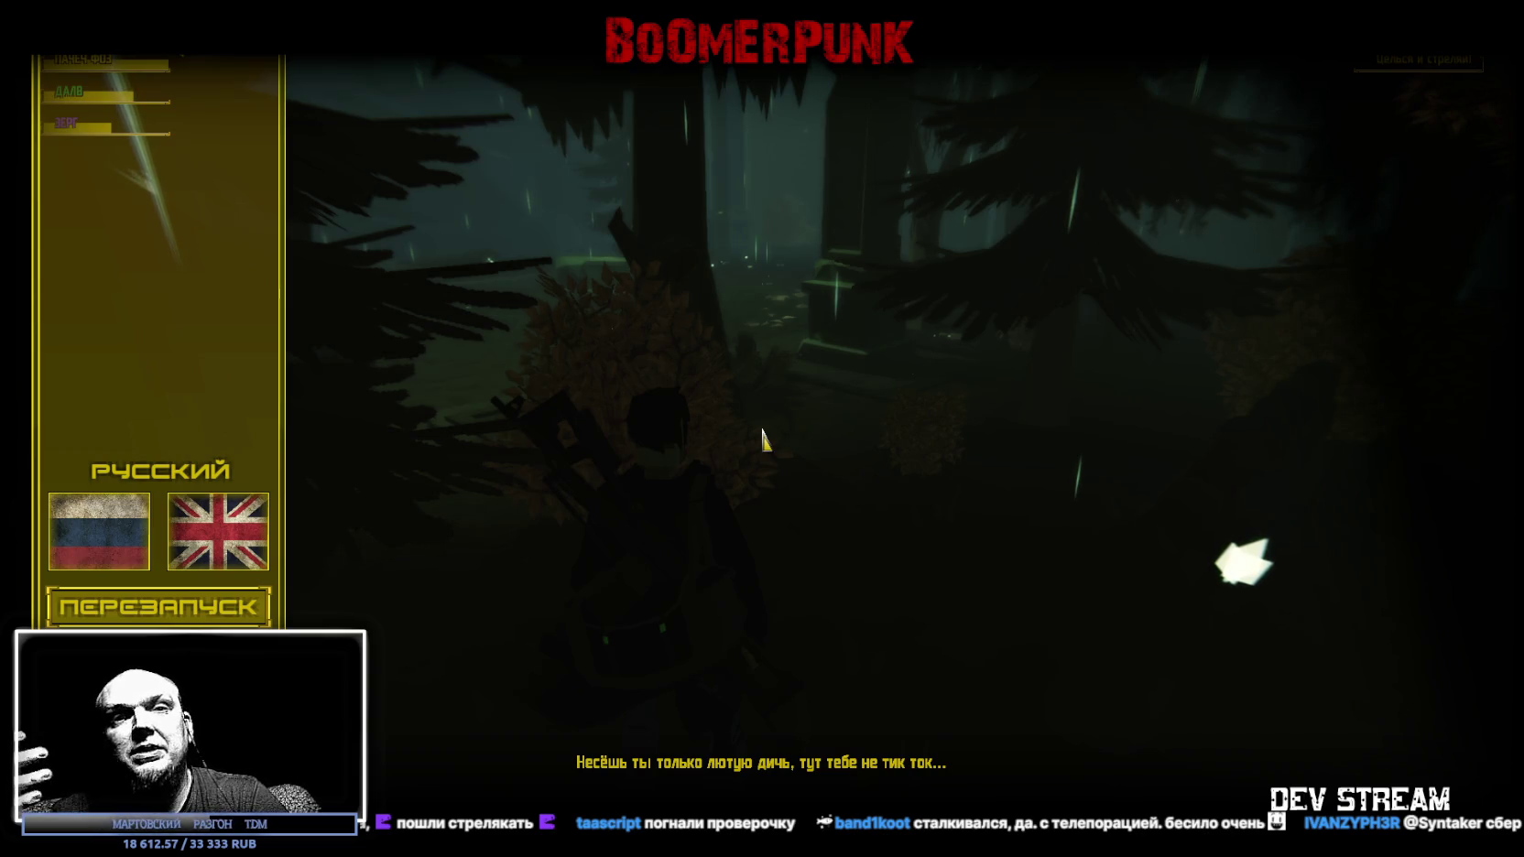
key("Escape")
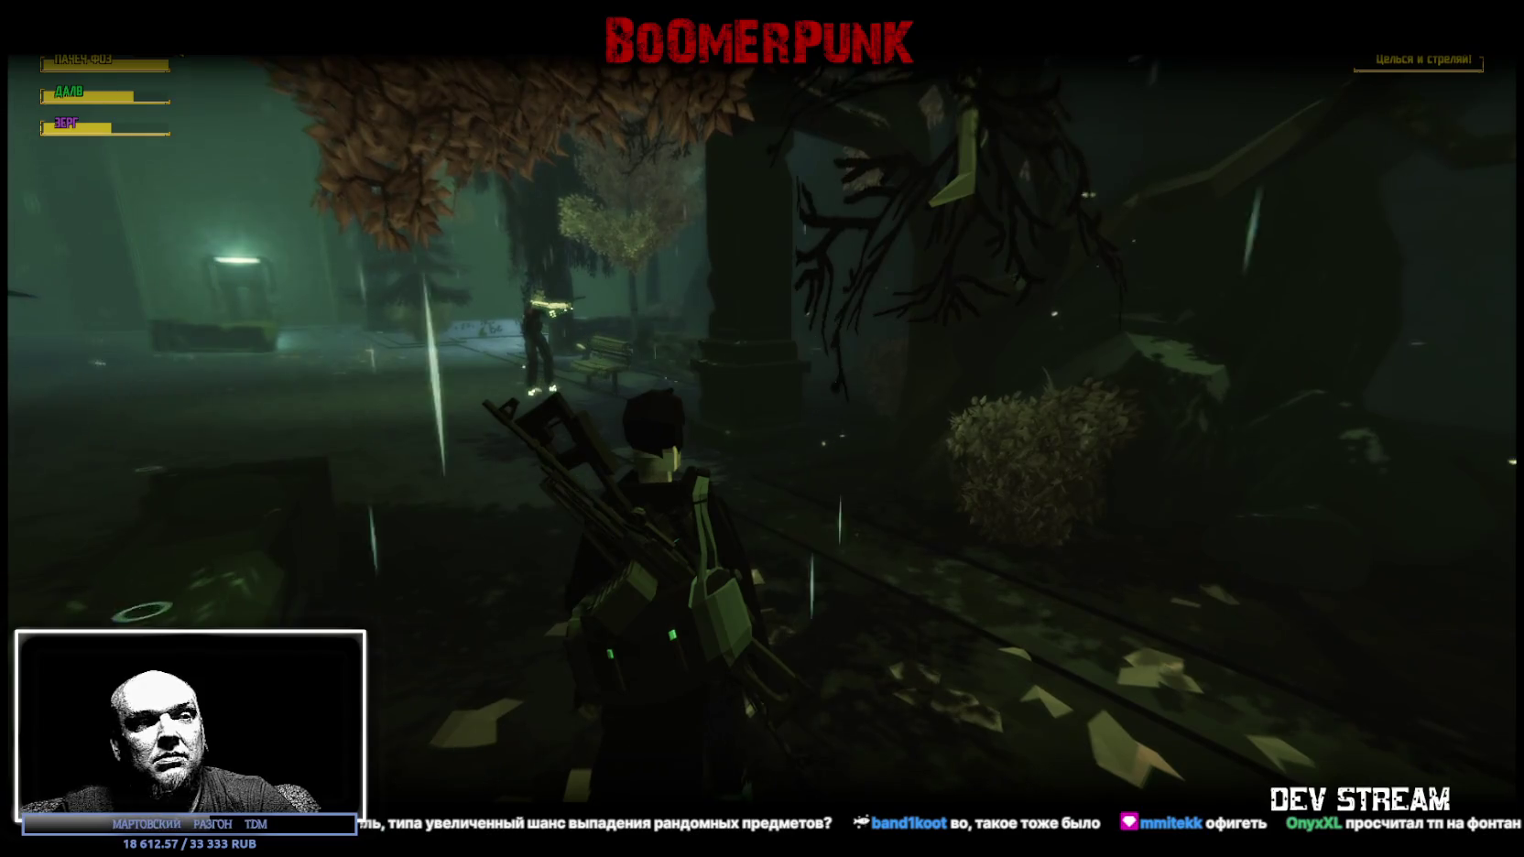
key("Escape")
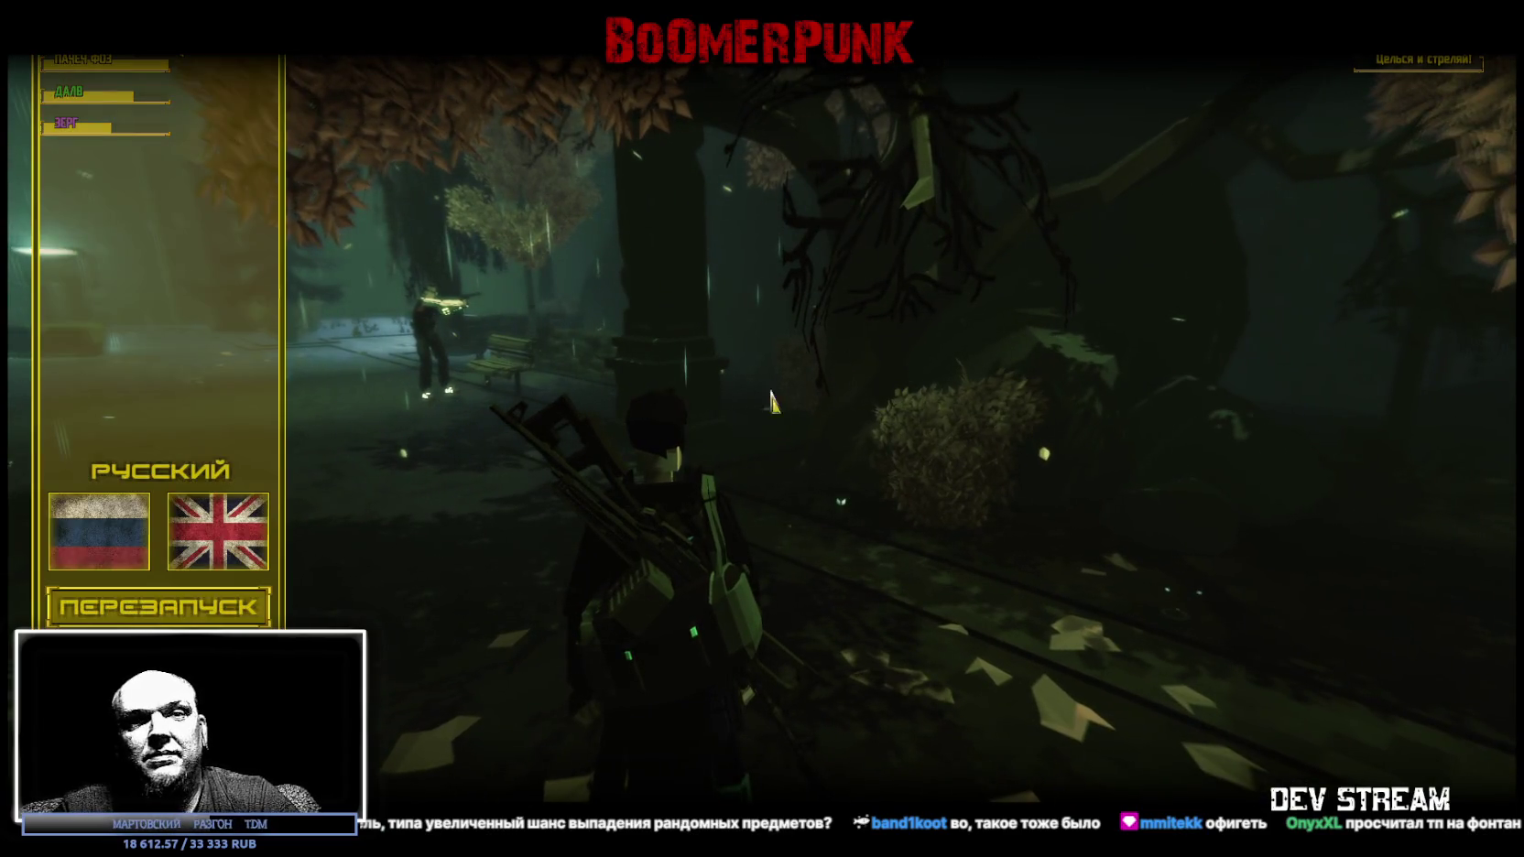
key("alt+F4")
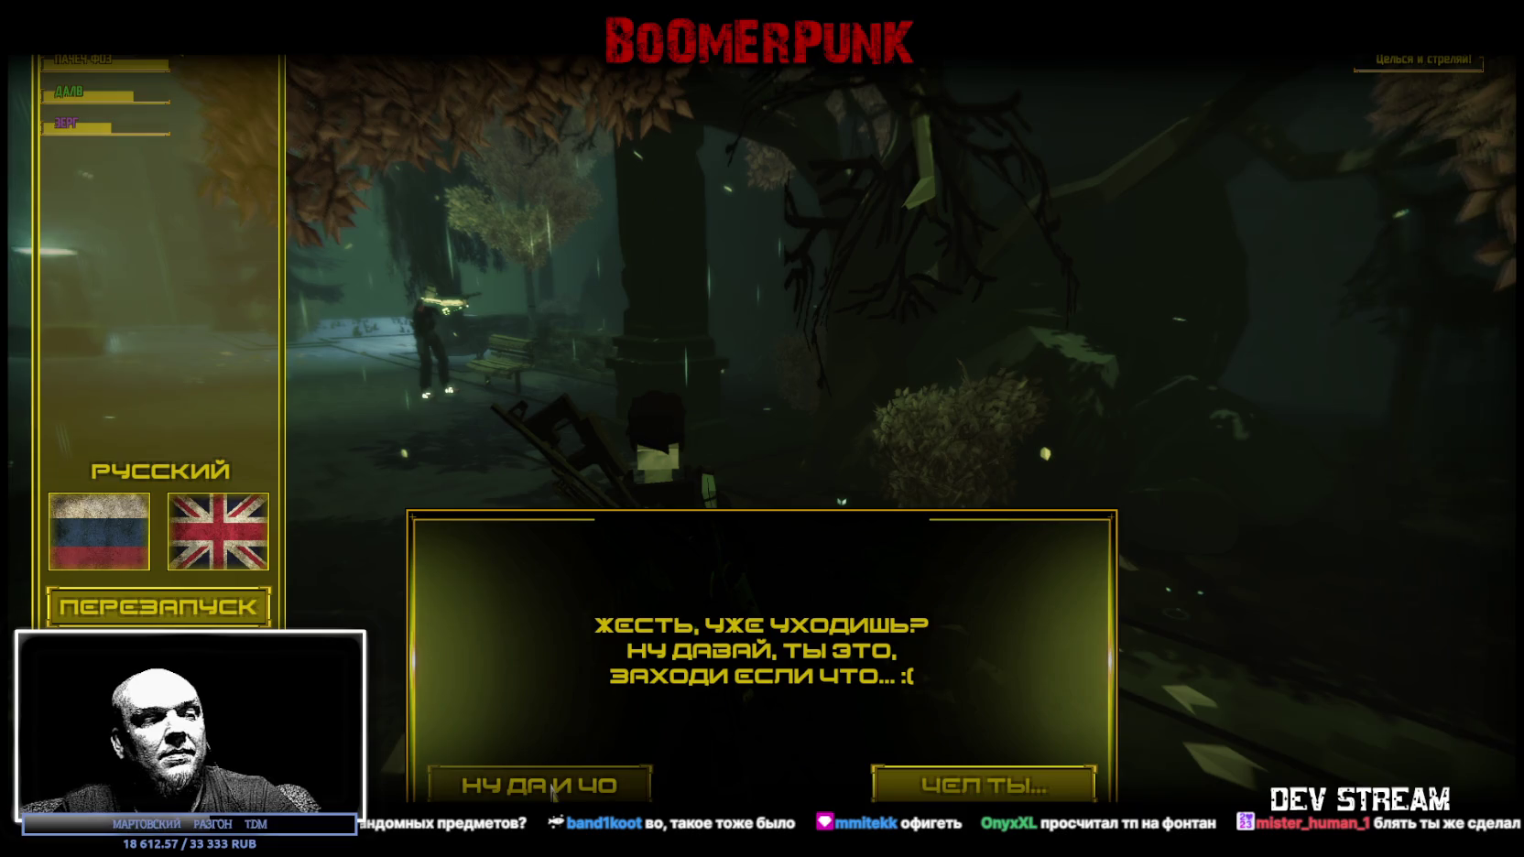
Confirm exit in the «Жесть, уже уходишь?» dialog so BoomerPunk closes.
left_click(540, 783)
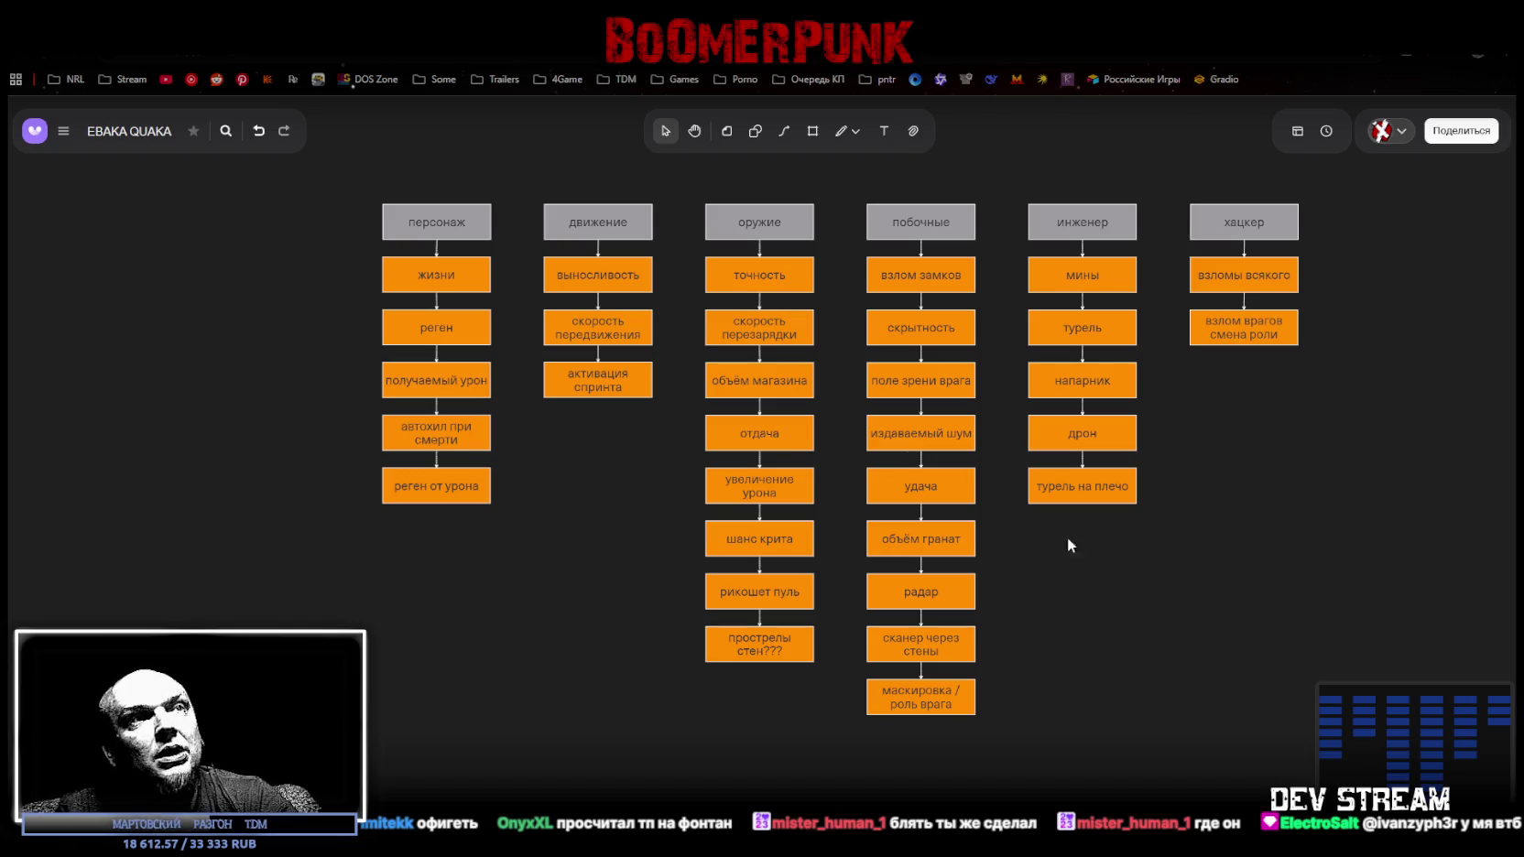
Select and deselect the удача node twice to look it over without editing.
left_click(918, 494)
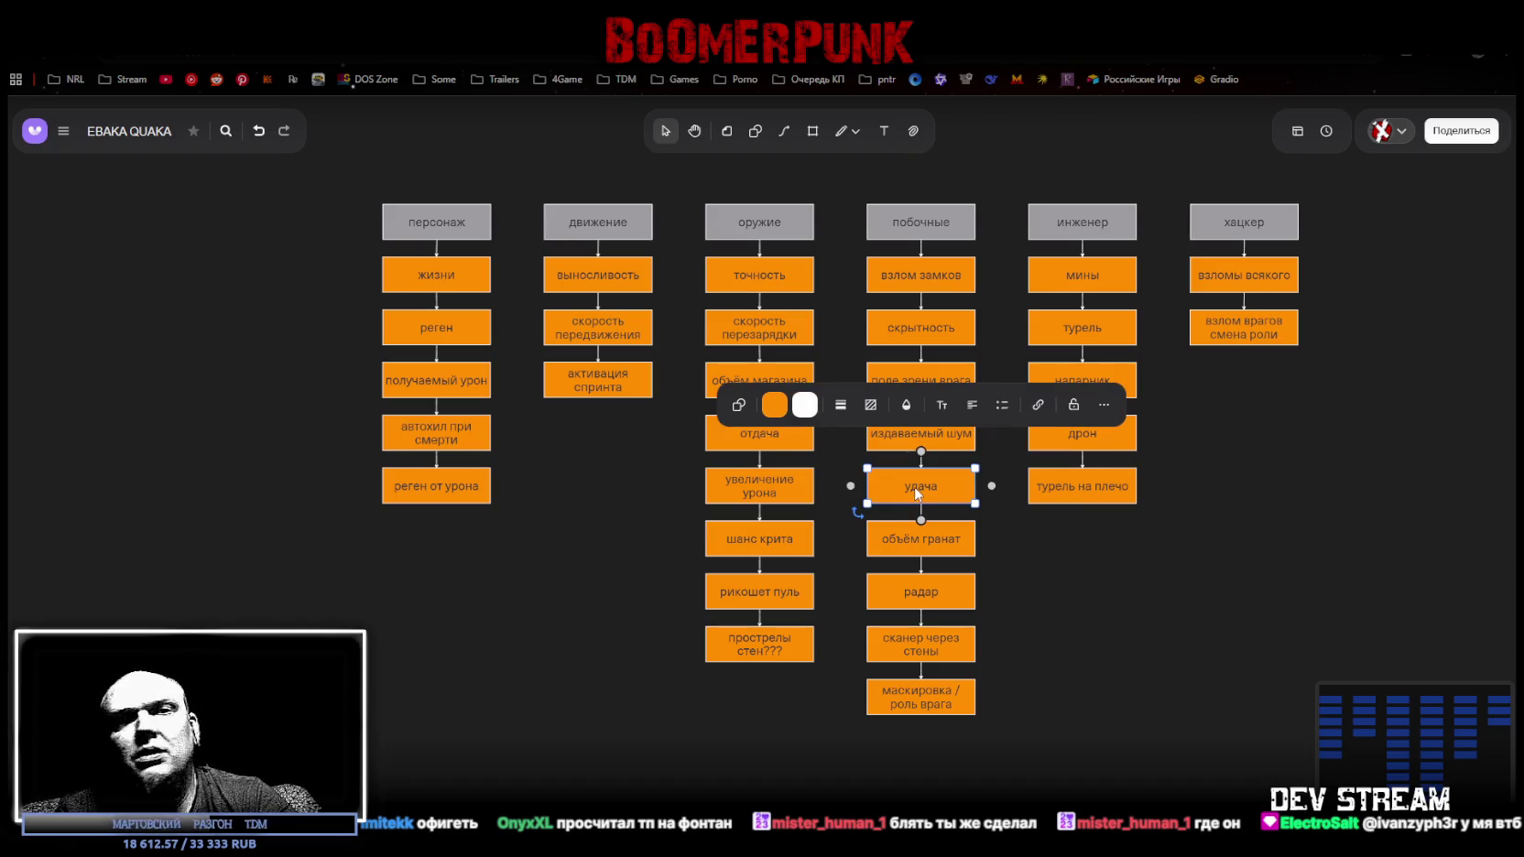
left_click(1051, 577)
left_click(892, 481)
left_click(1144, 589)
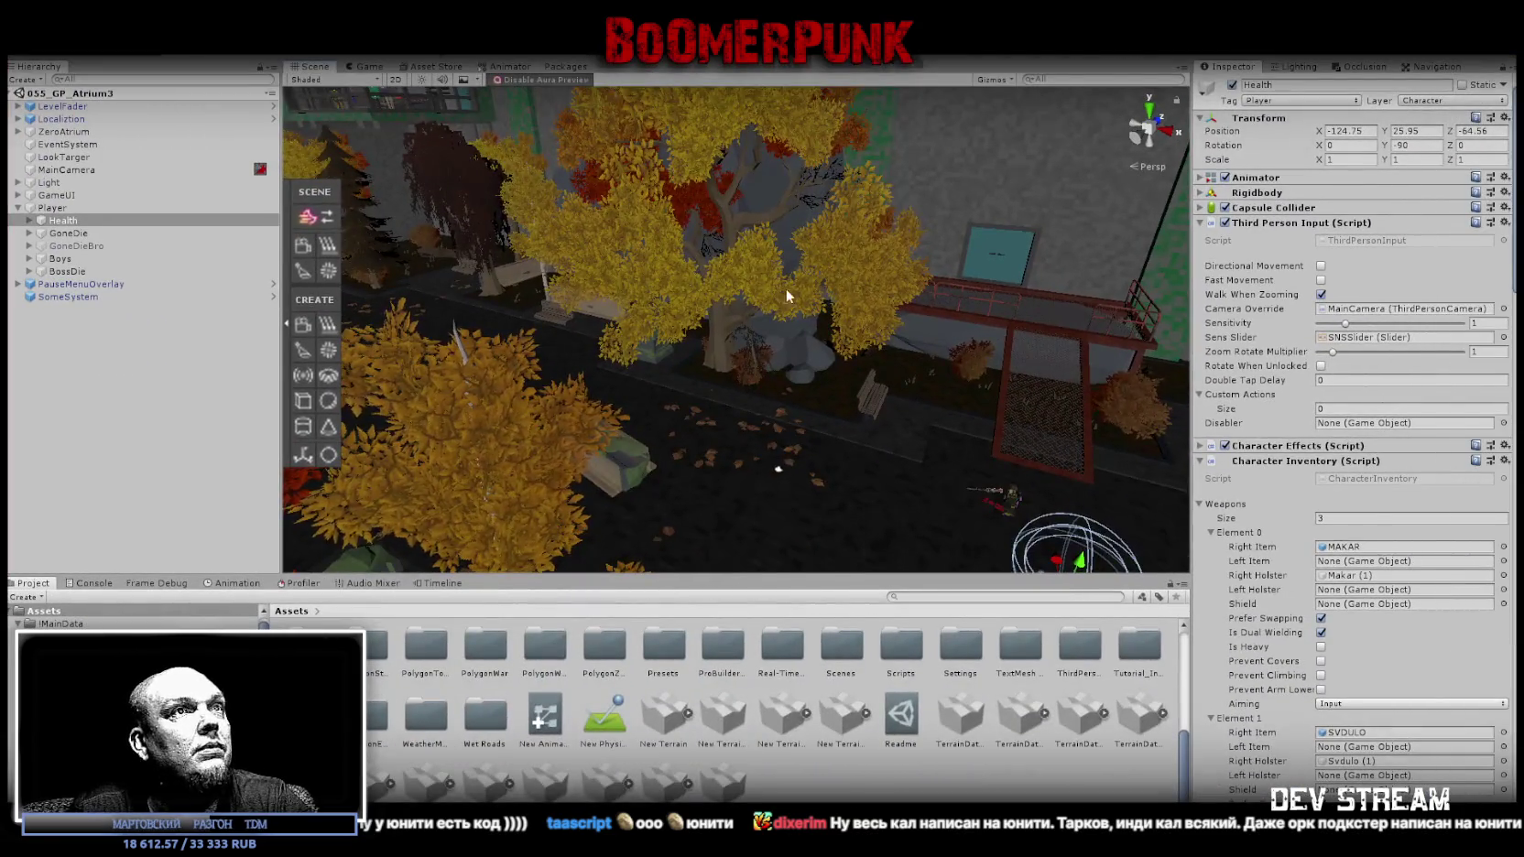
Orbit the 055_GP_Atrium3 Scene view camera to overlook the autumn park atrium.
left_click_drag(786, 289, 804, 268)
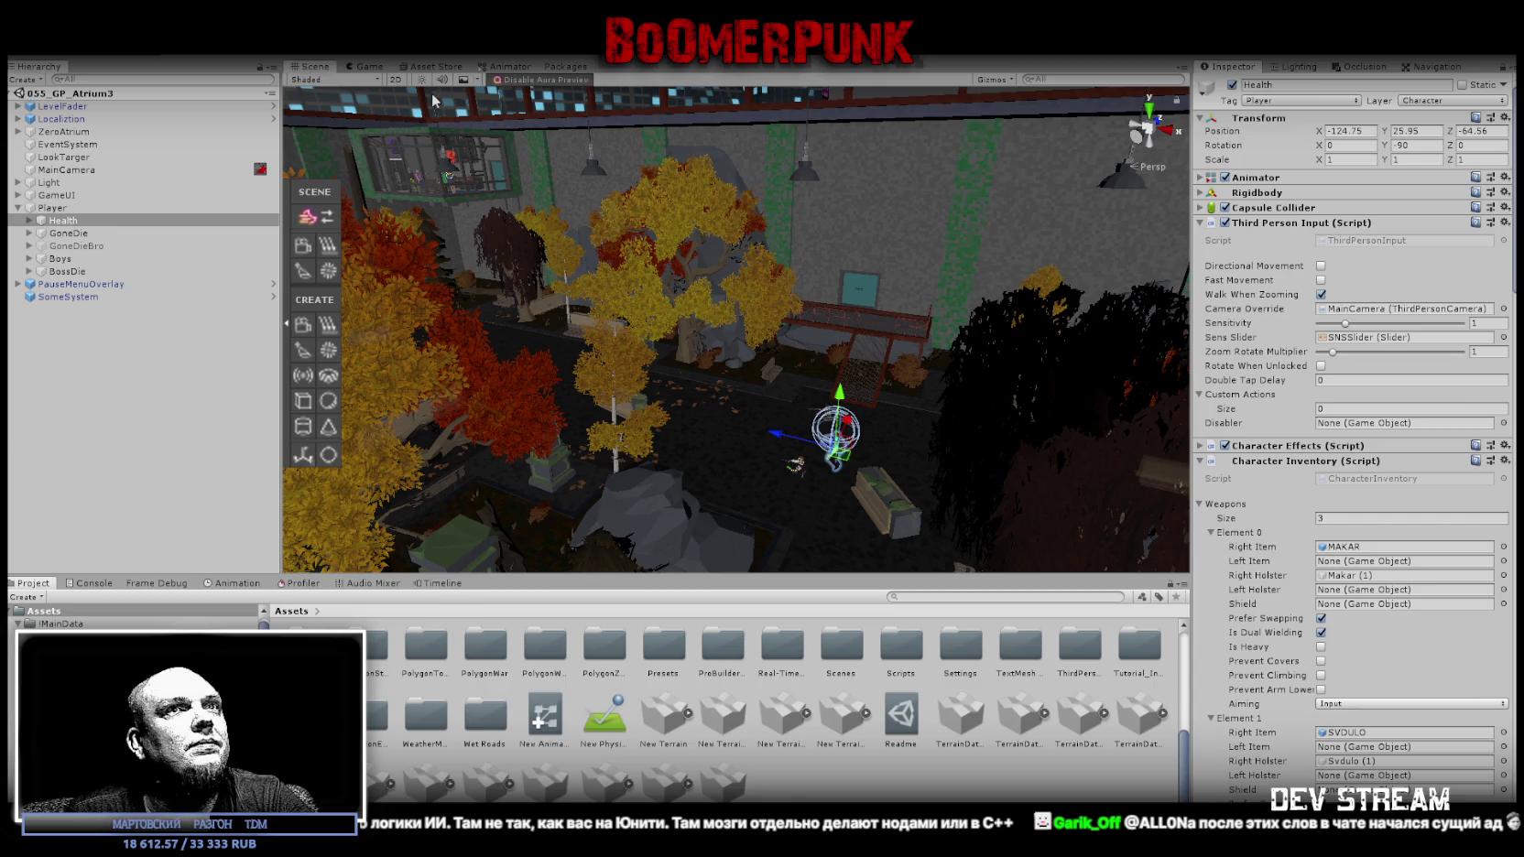
Enter Play mode with Ctrl+P and walk the player character forward into the forest.
key("ctrl+p")
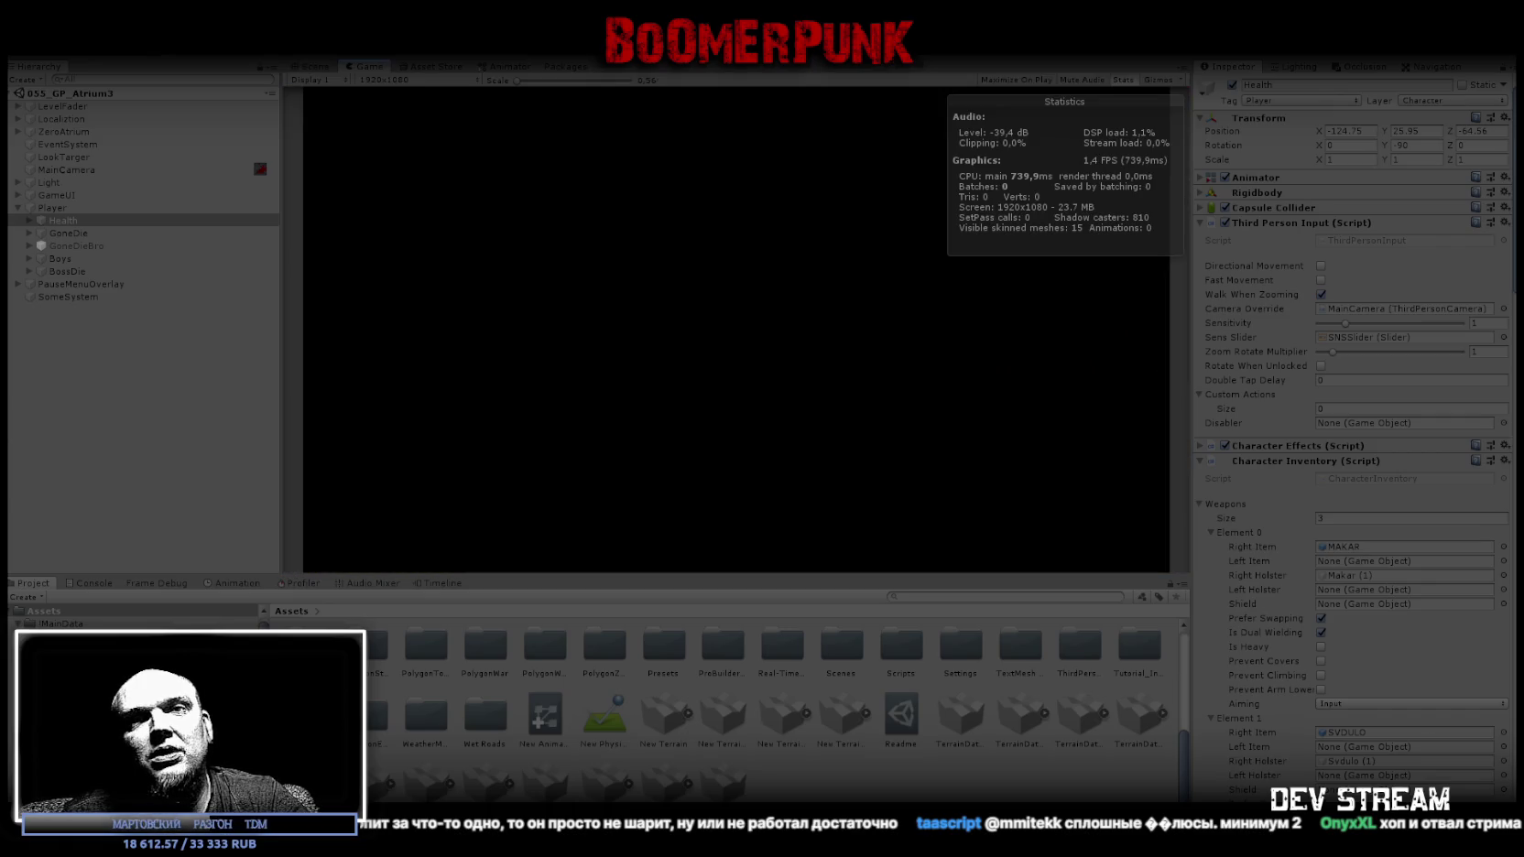
key("w")
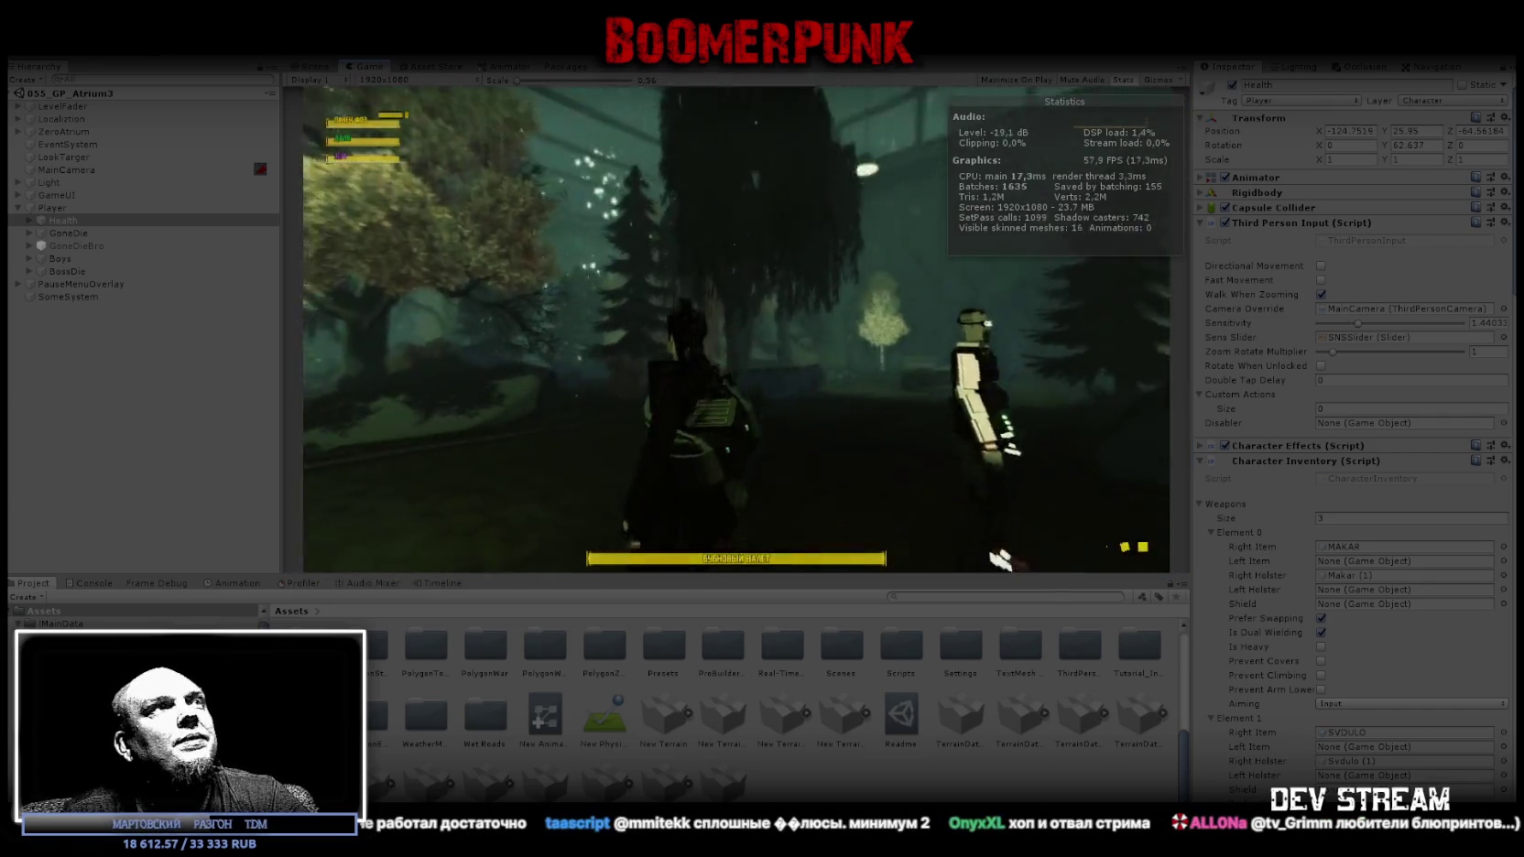
Walk the player forward past the tree trunks and along the path toward the enemies.
key("w")
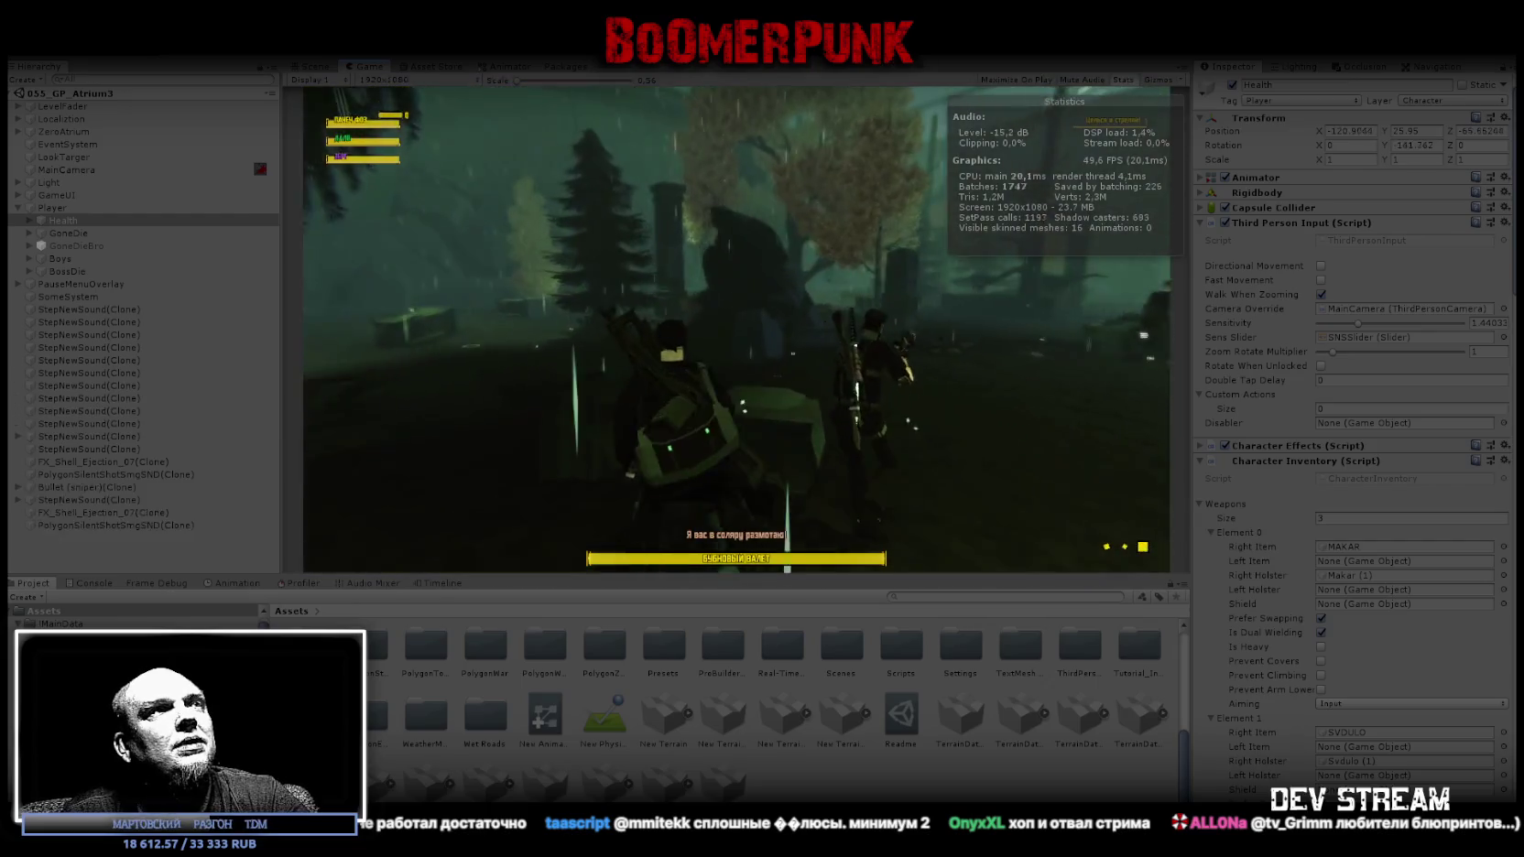
key("w")
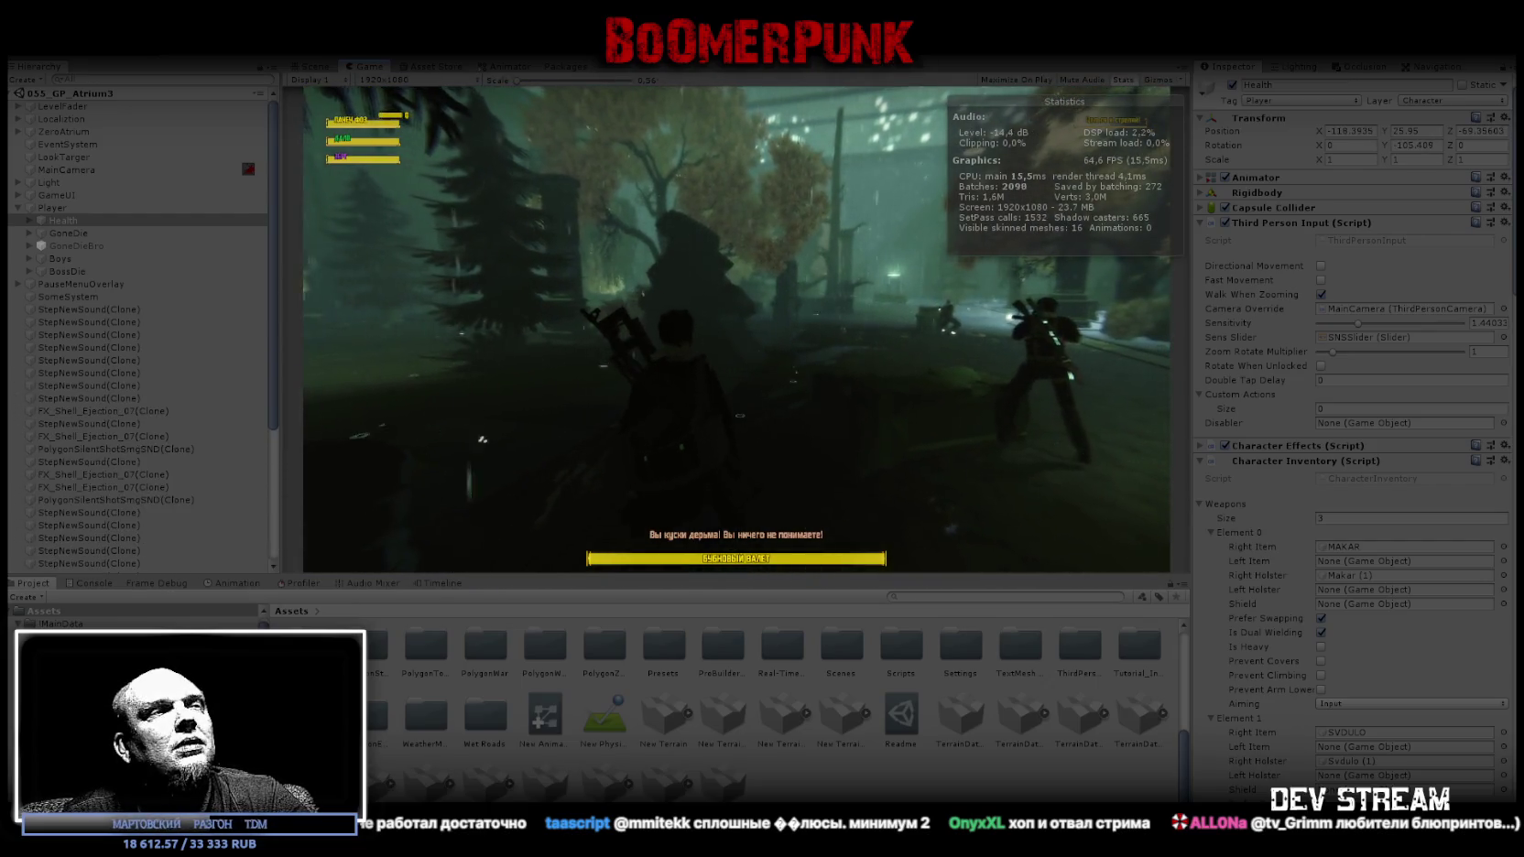
key("w")
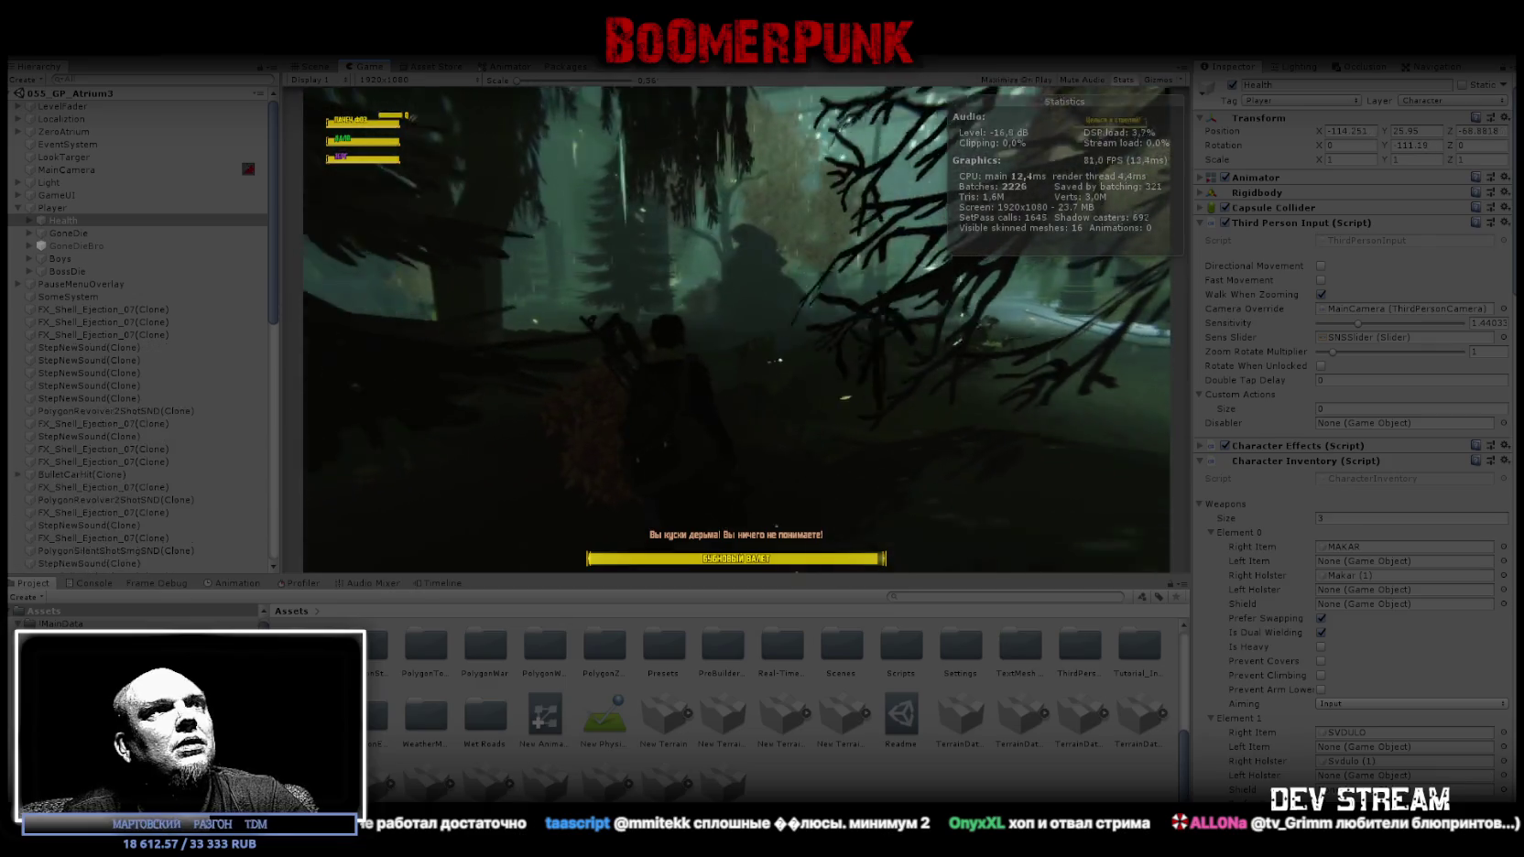
key("w")
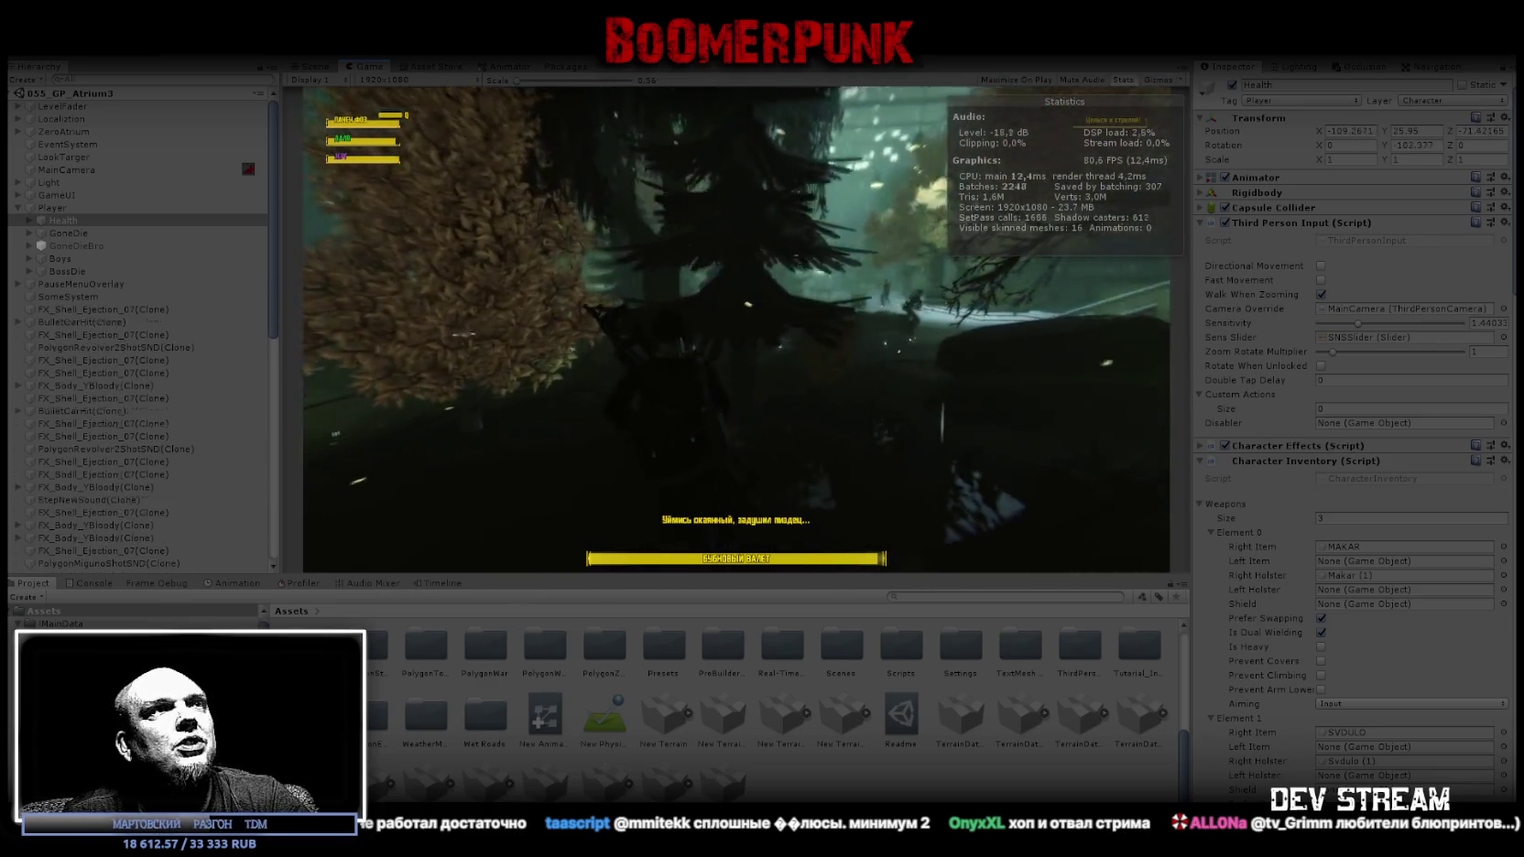
key("w")
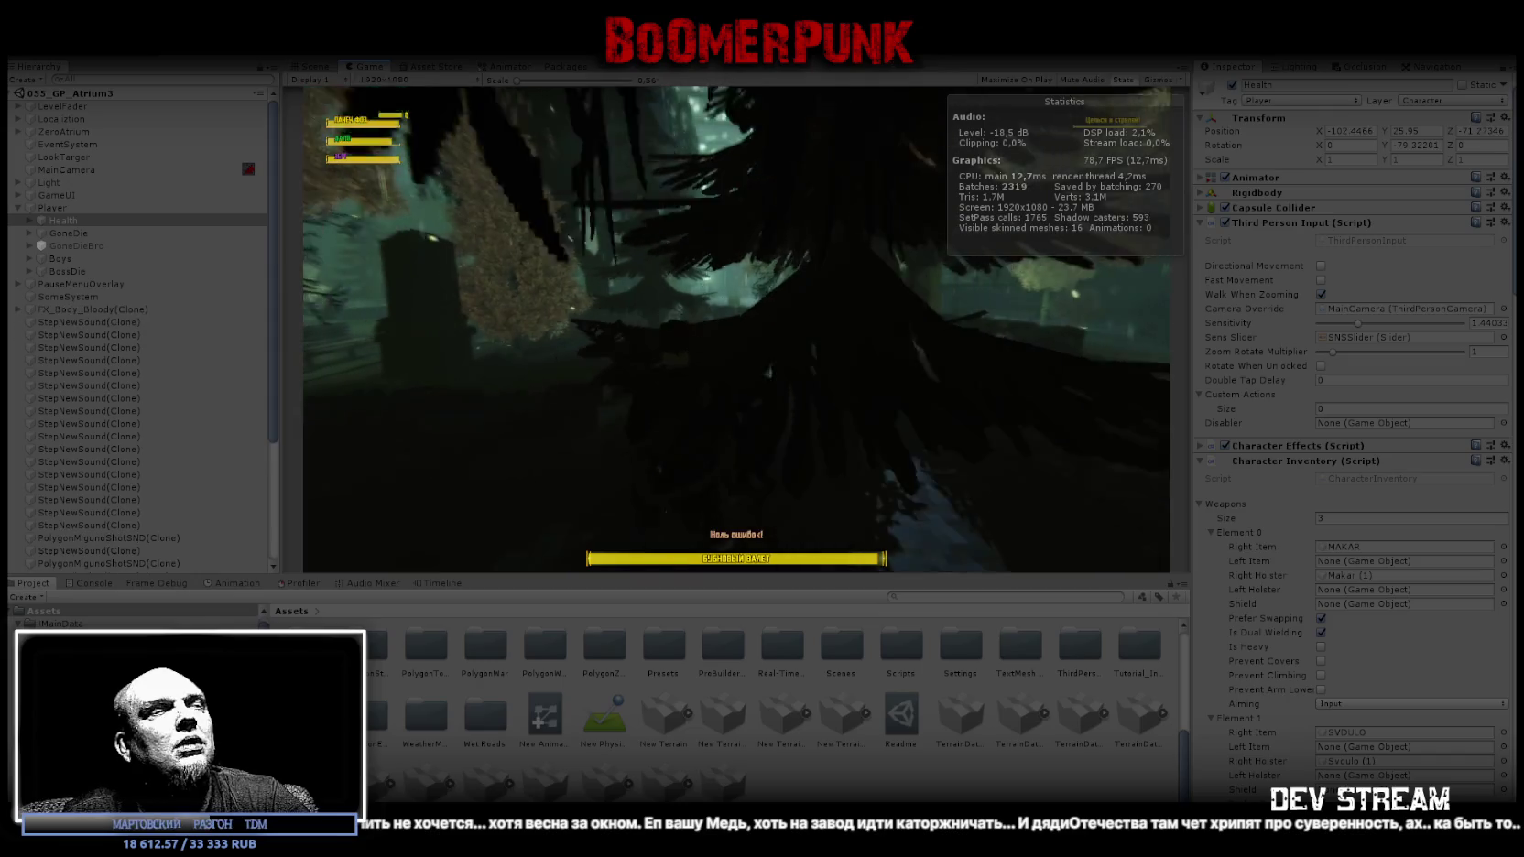
key("w")
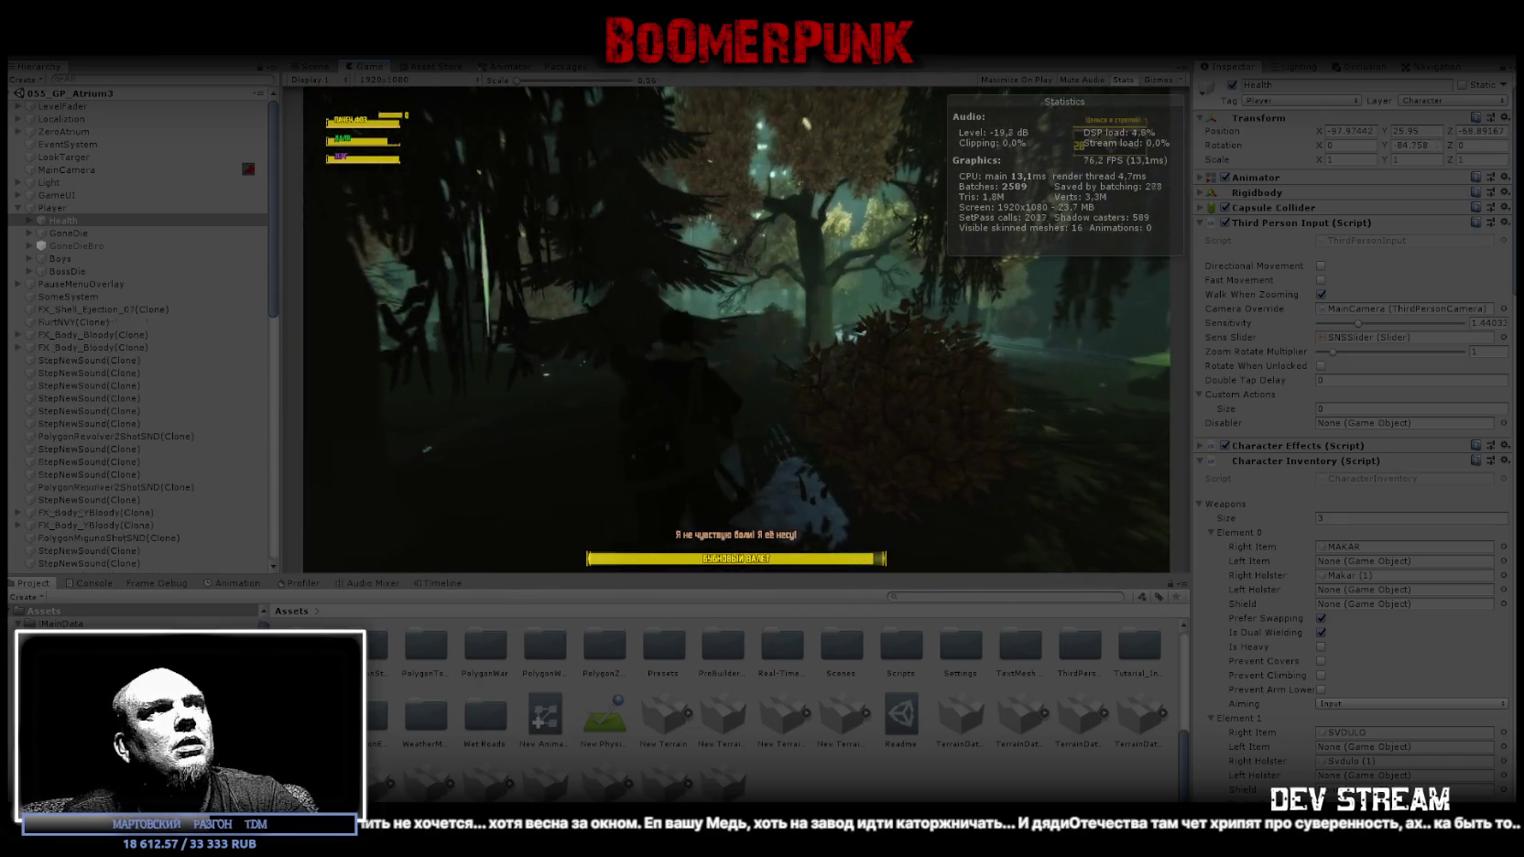
key("w")
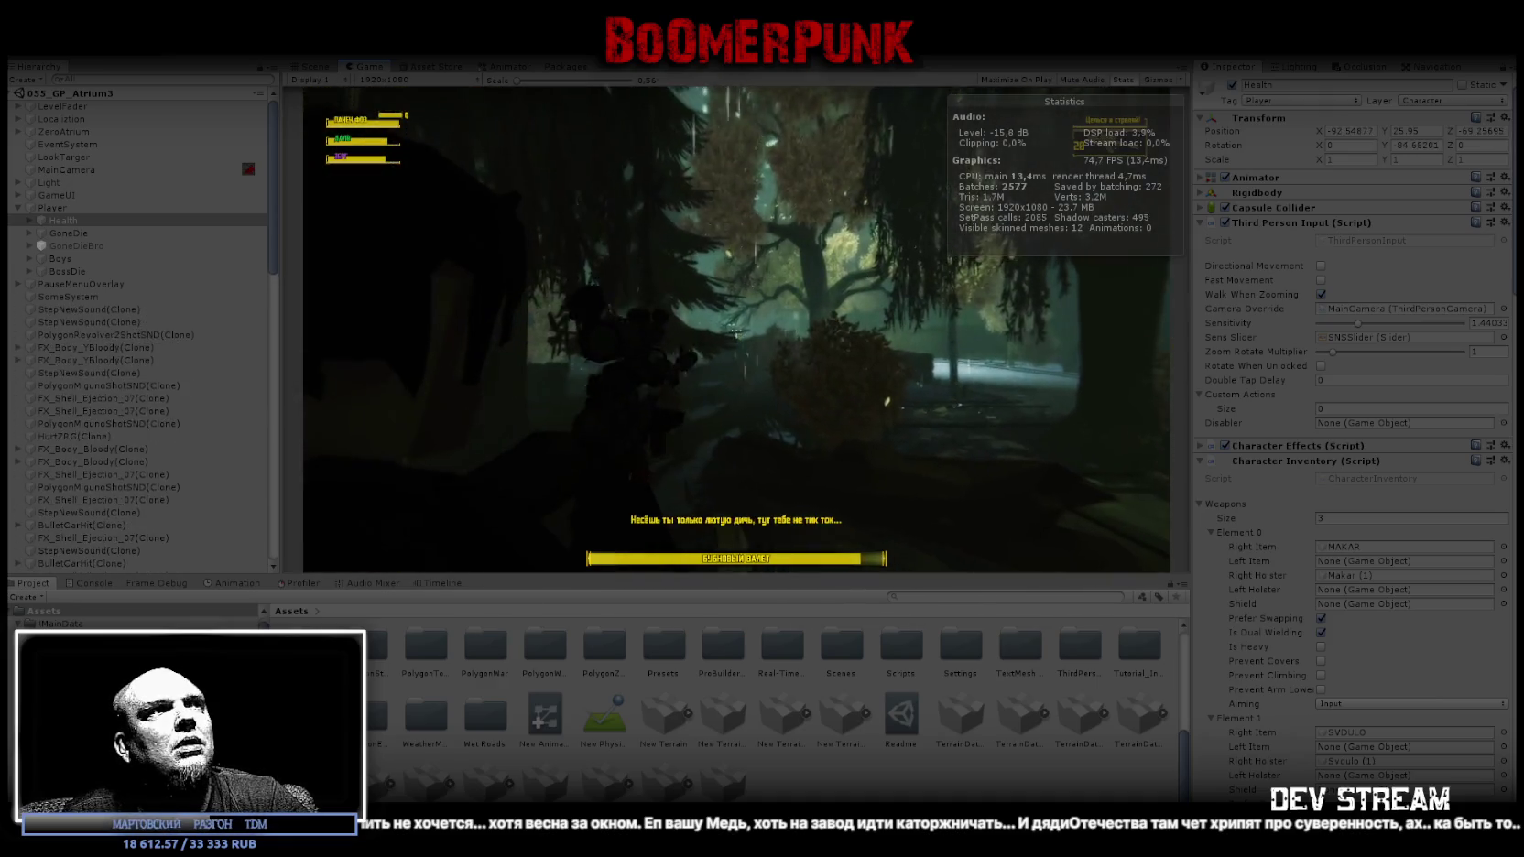
Aim through the zoomed scope, sweep it across bushes and open forest, then pause.
right_click(737, 330)
key("w")
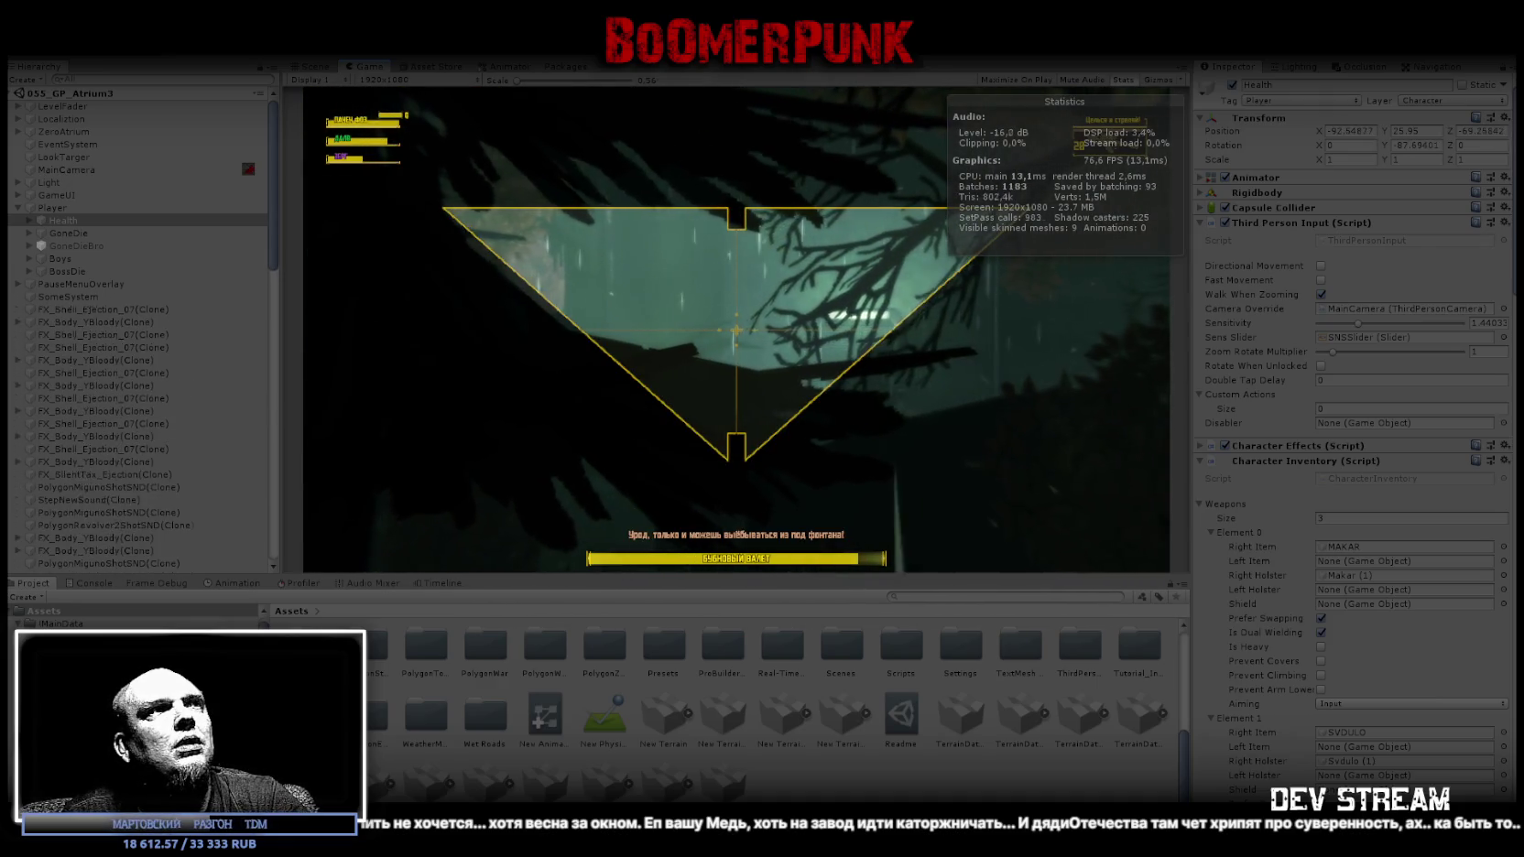
key("w")
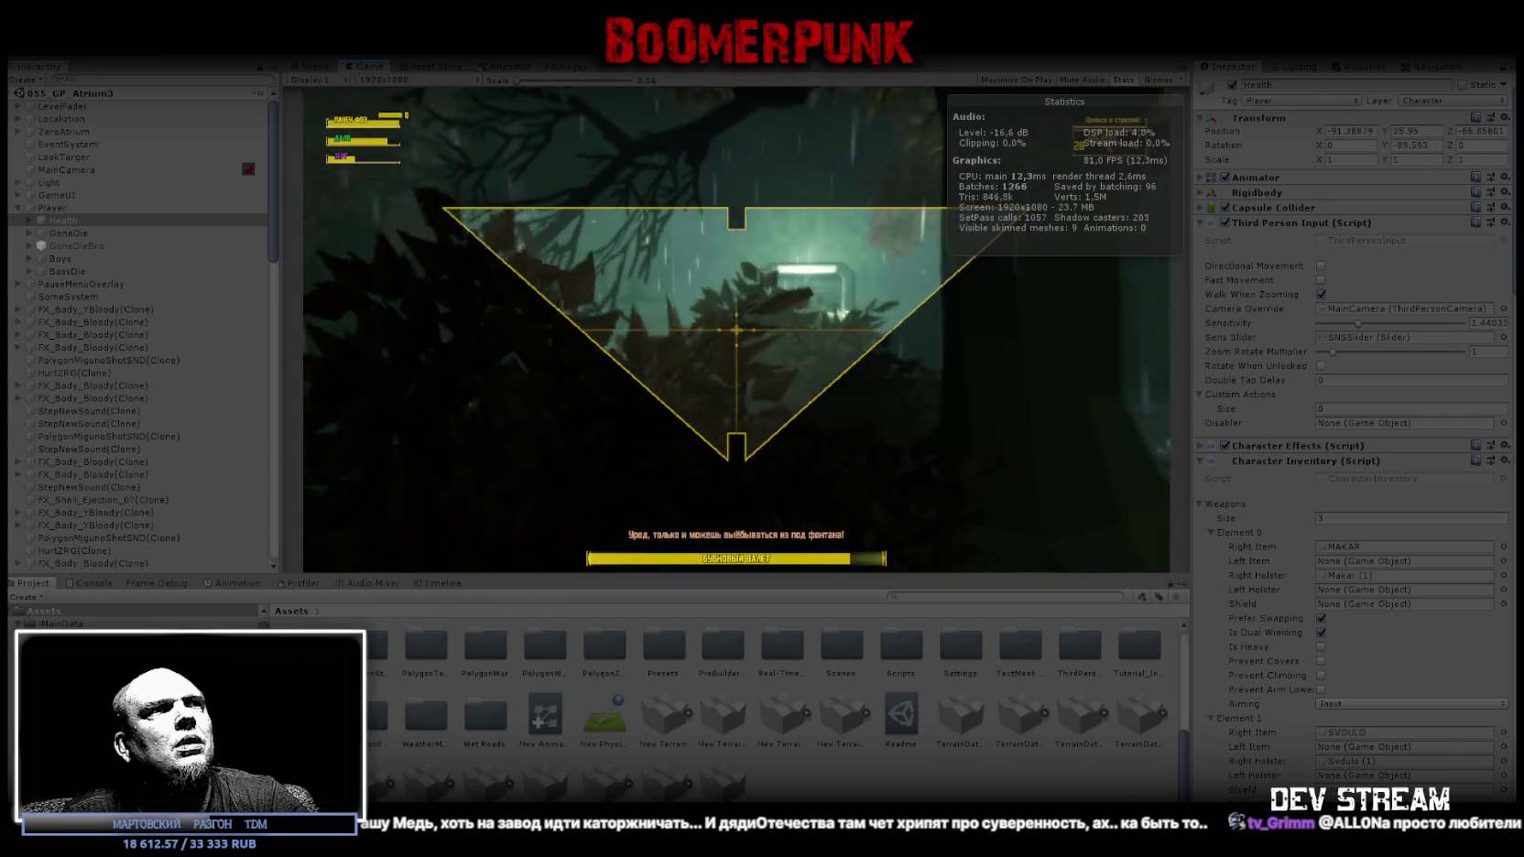
key("w")
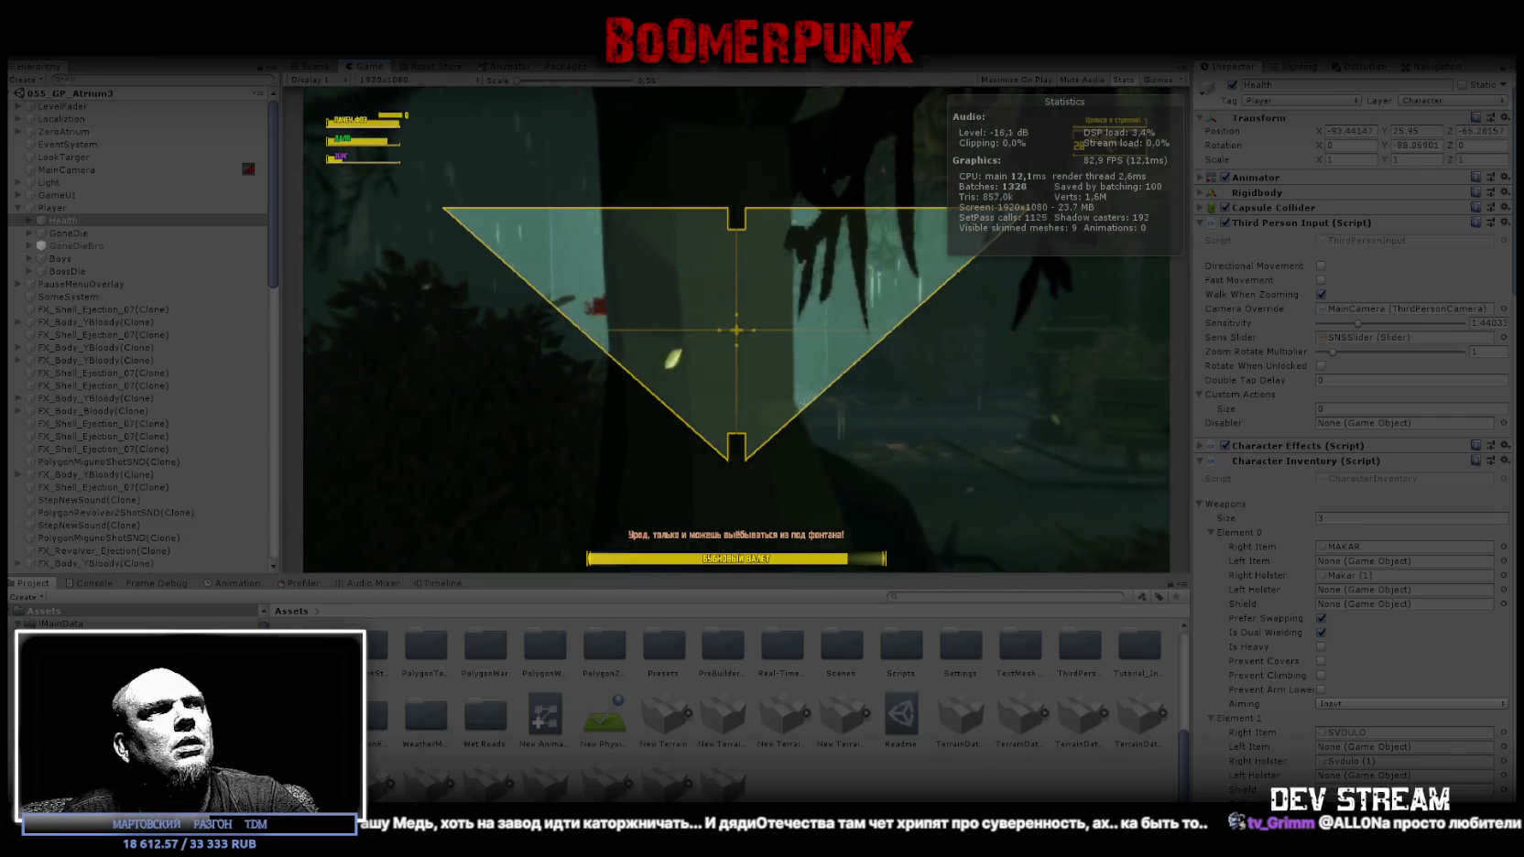
key("w")
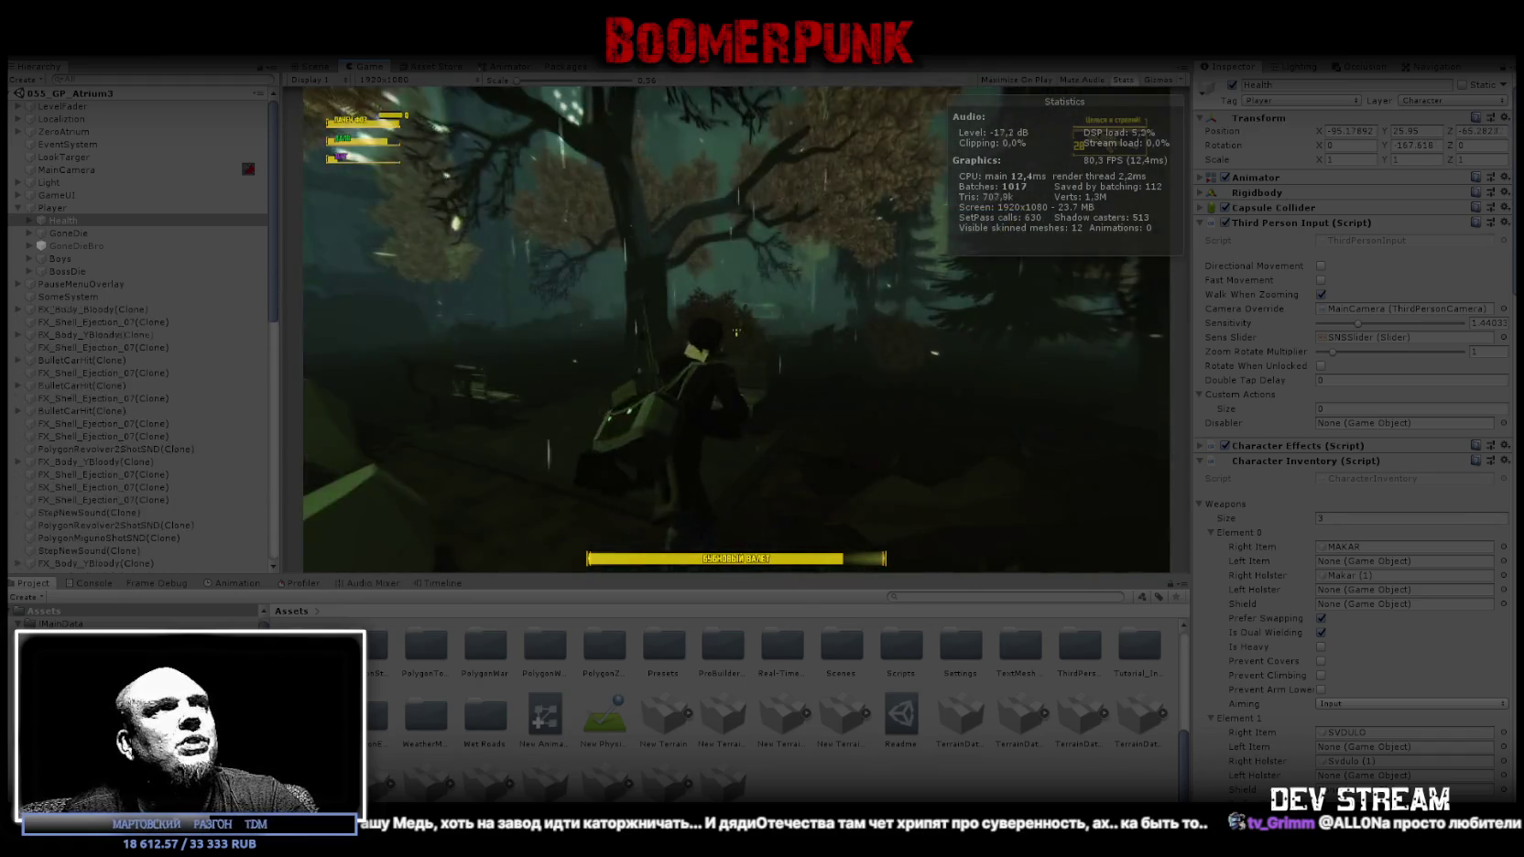
key("Escape")
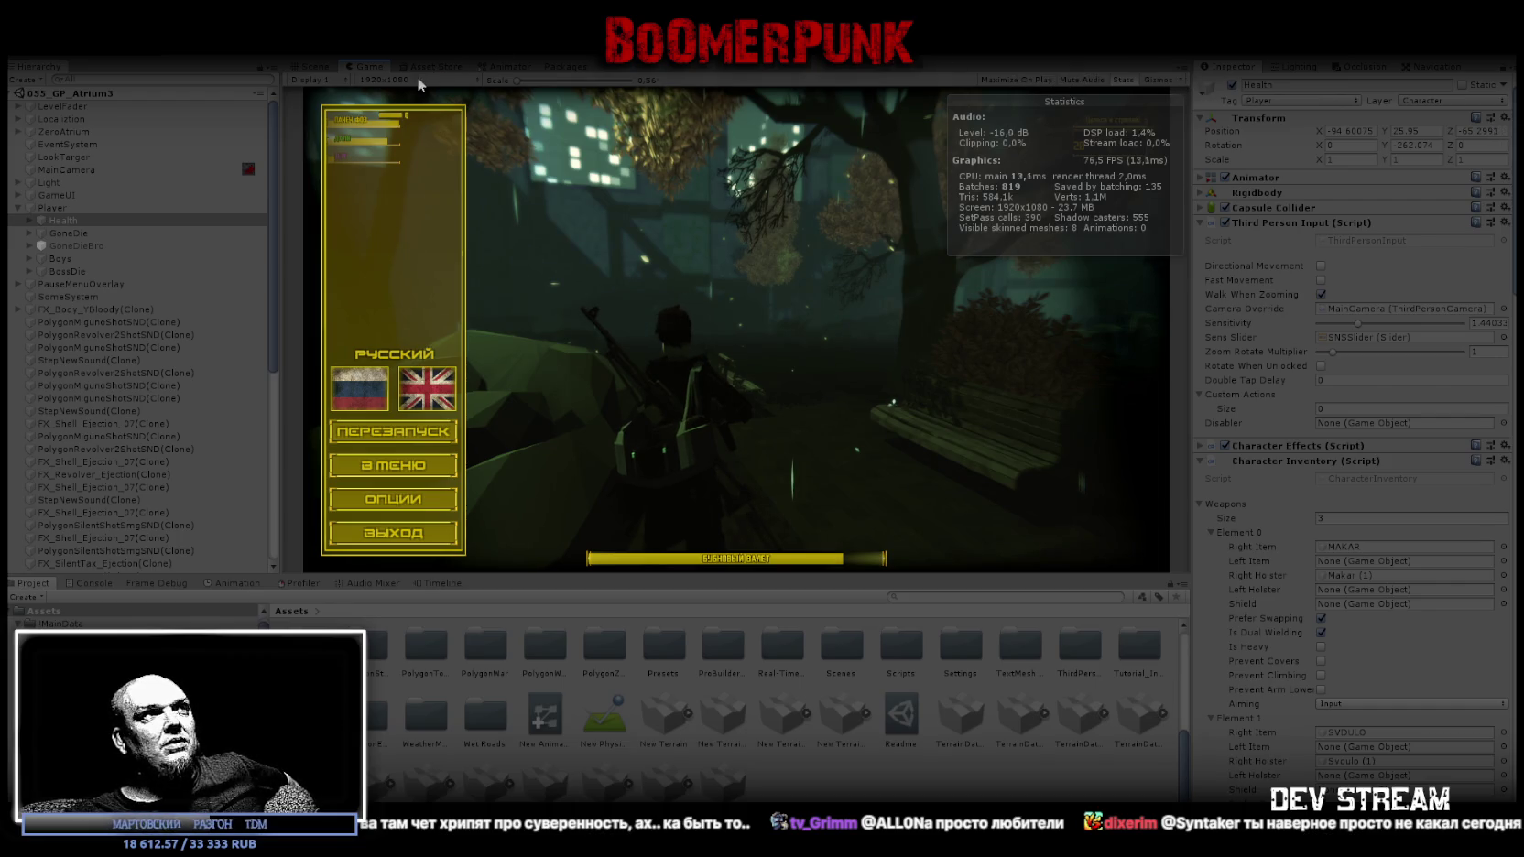
Bring up the Game tab's context menu with Maximize, Close Tab and Add Tab.
right_click(372, 67)
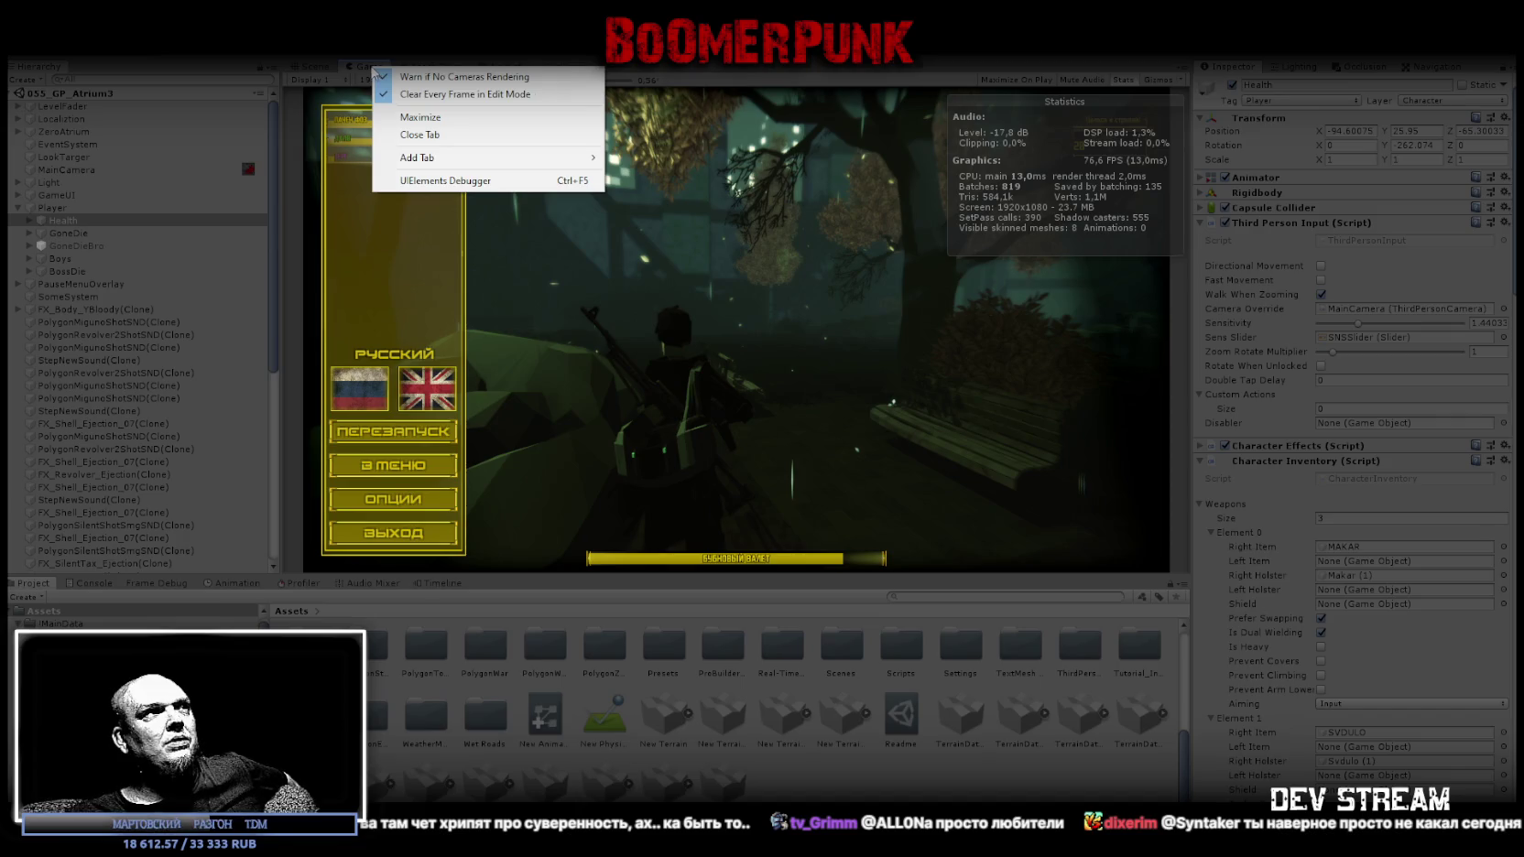
Maximize the Game view, resume play with some walking and scoped aiming, then pause again.
left_click(420, 119)
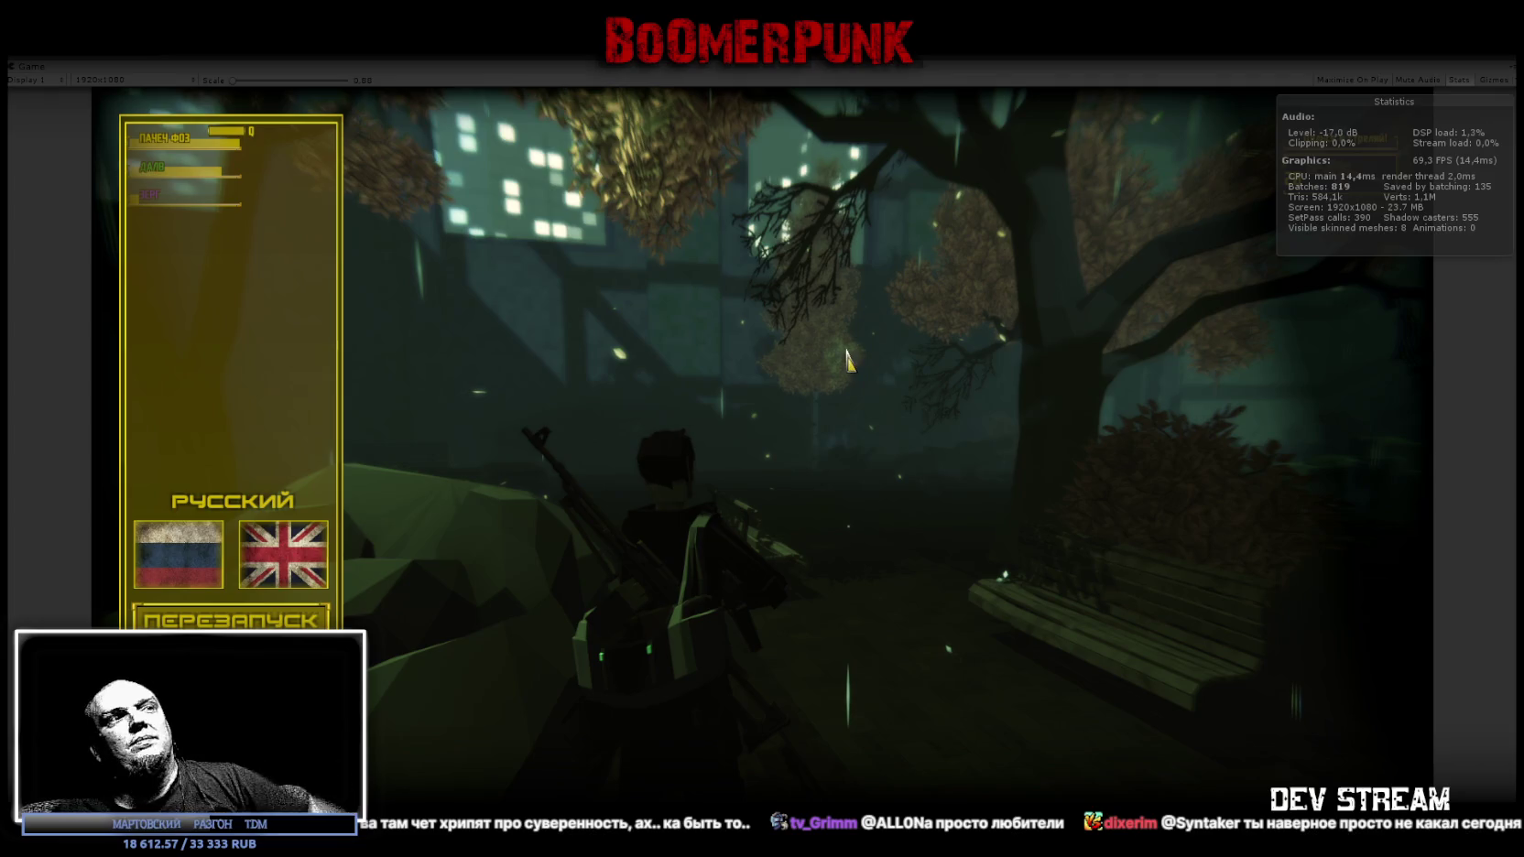
left_click(716, 418)
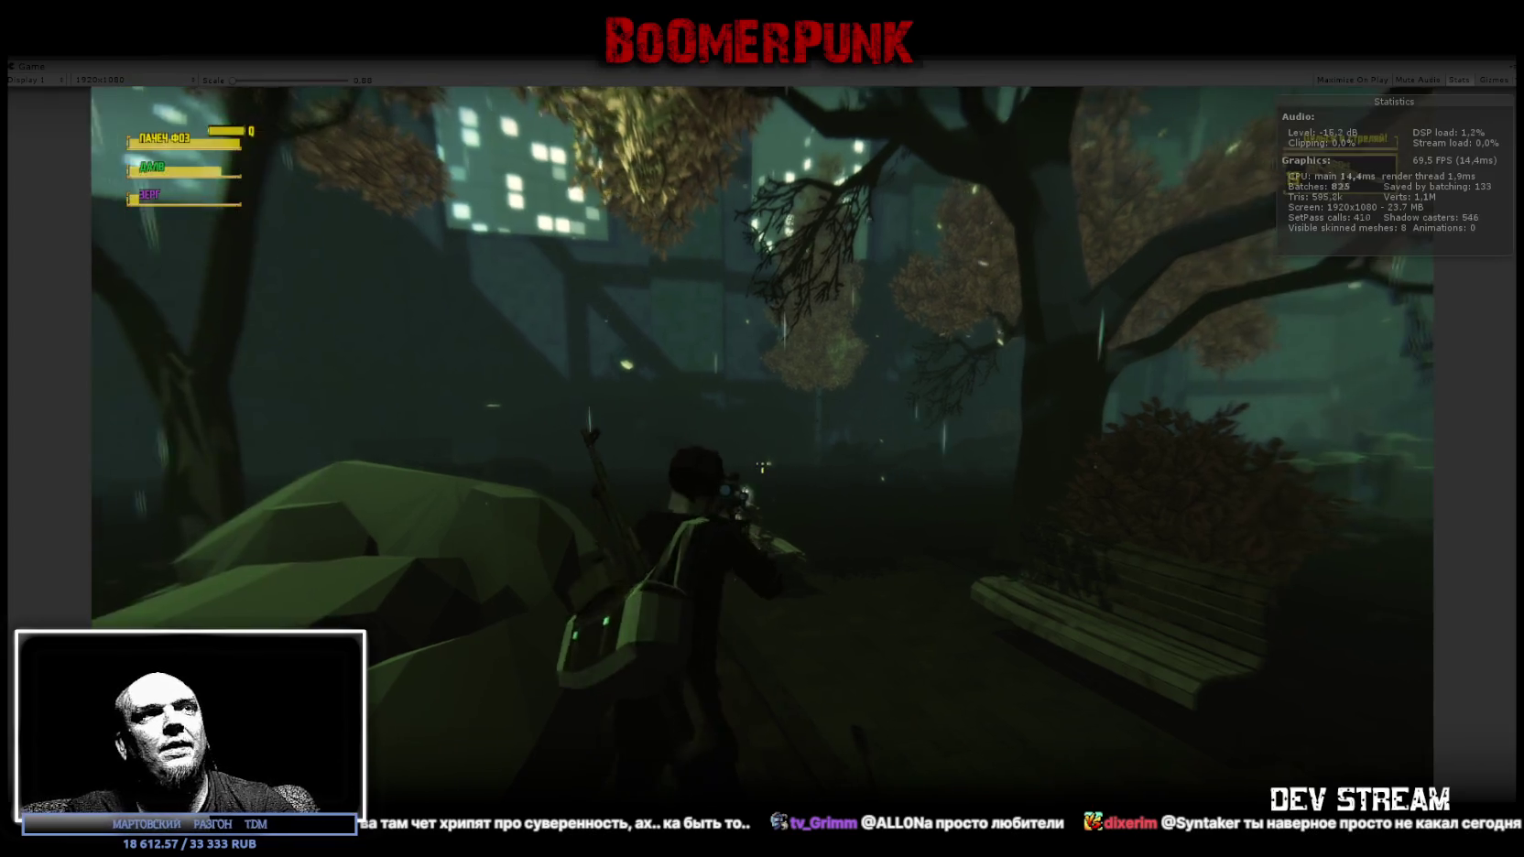
key("w")
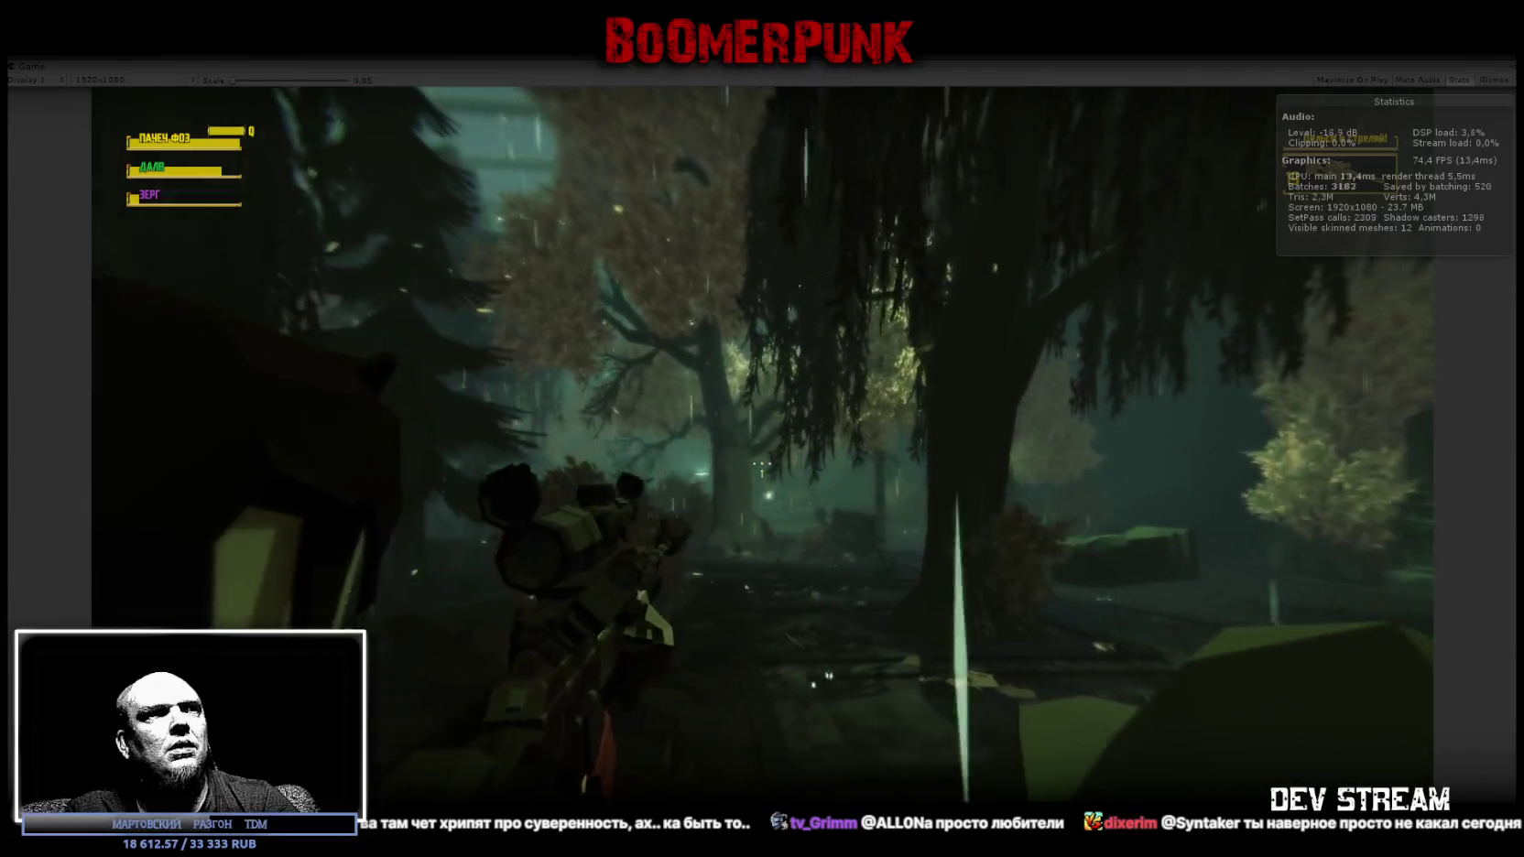
right_click(762, 464)
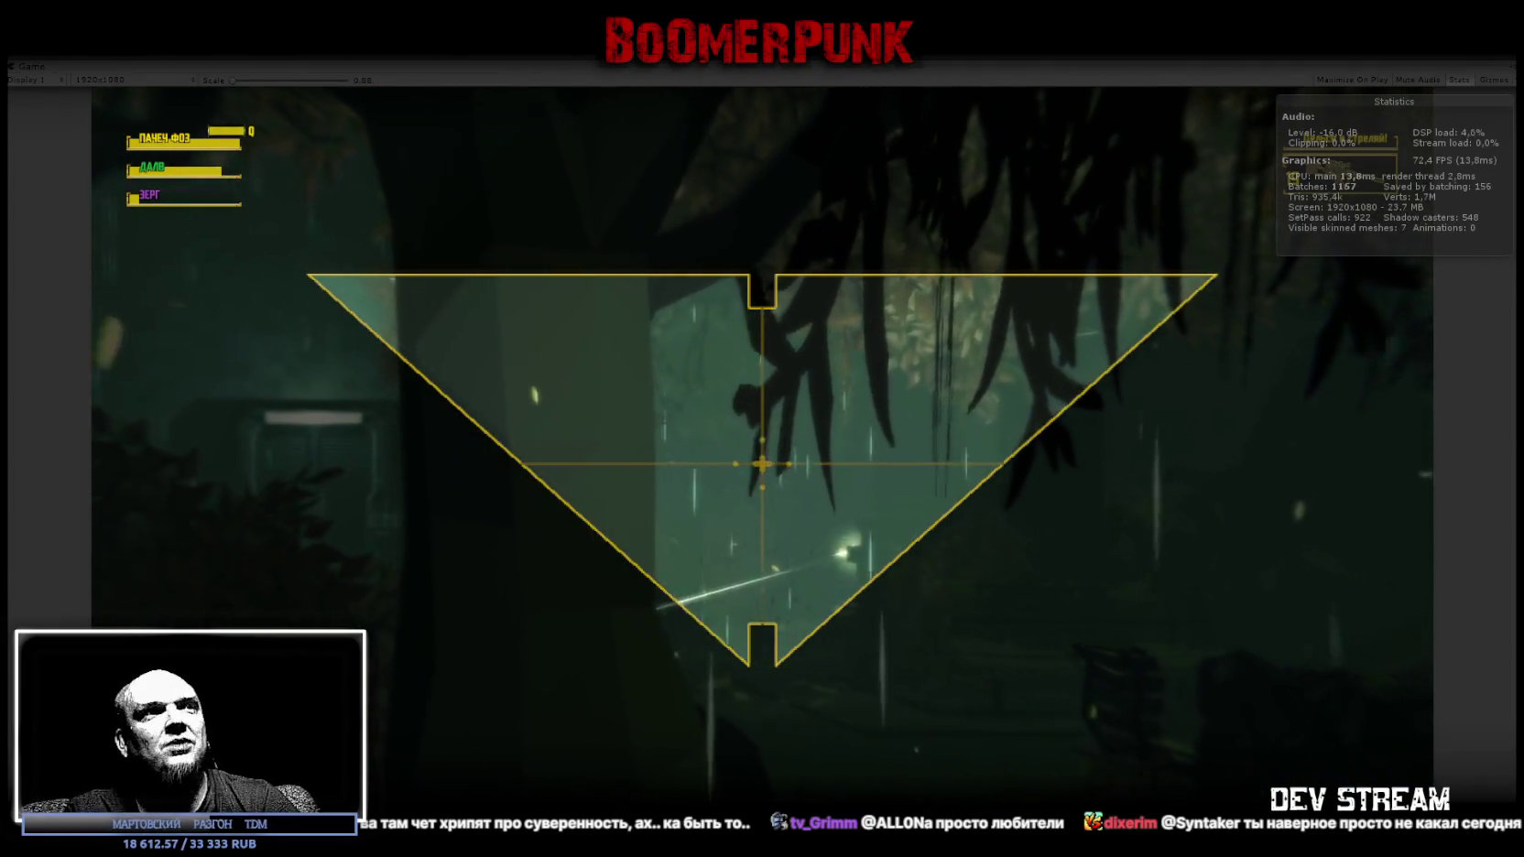
key("Escape")
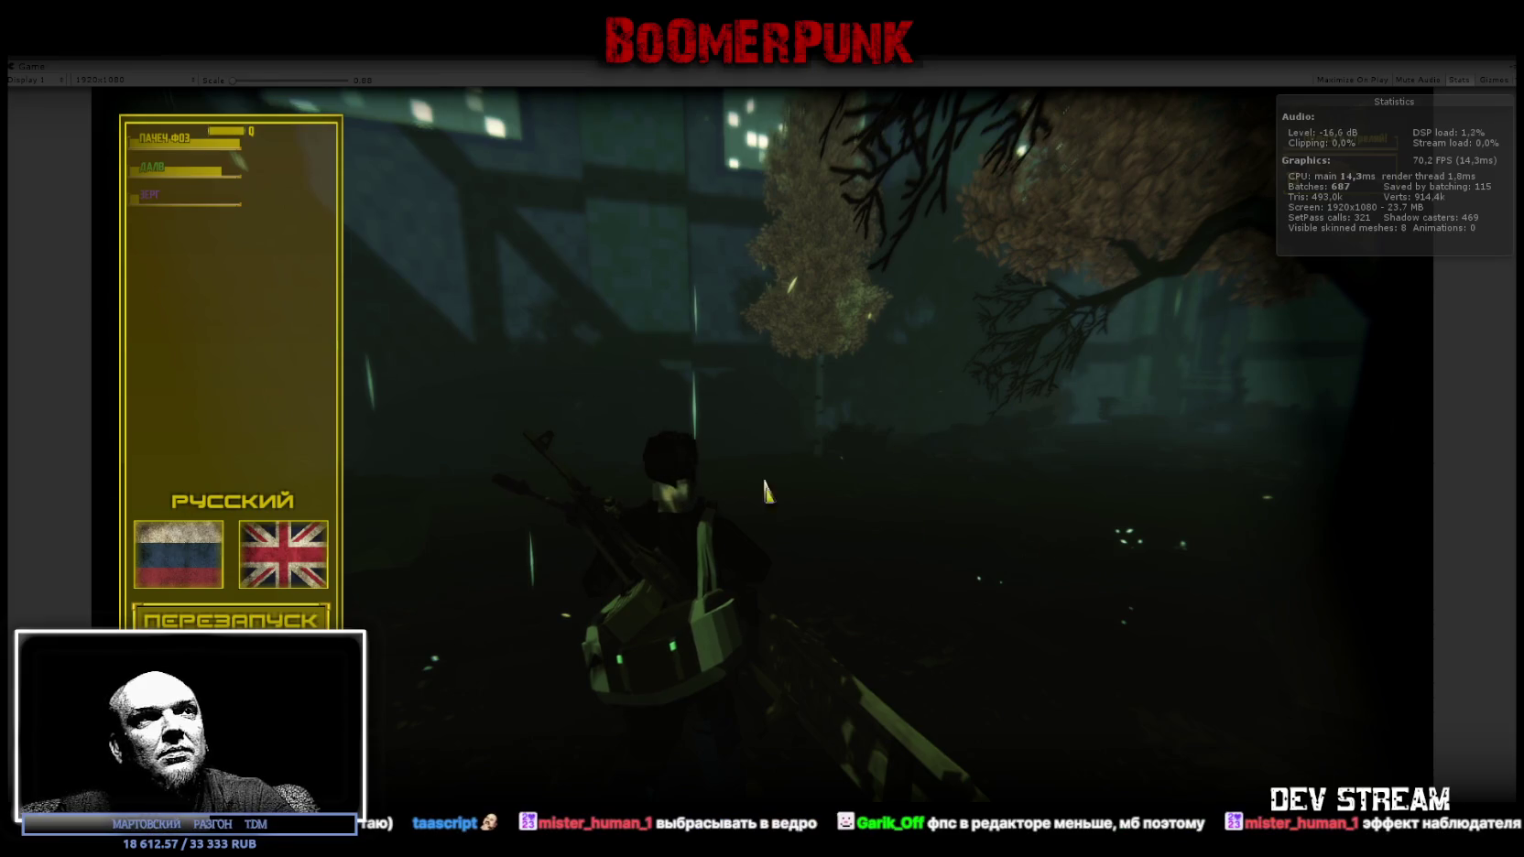
key("Escape")
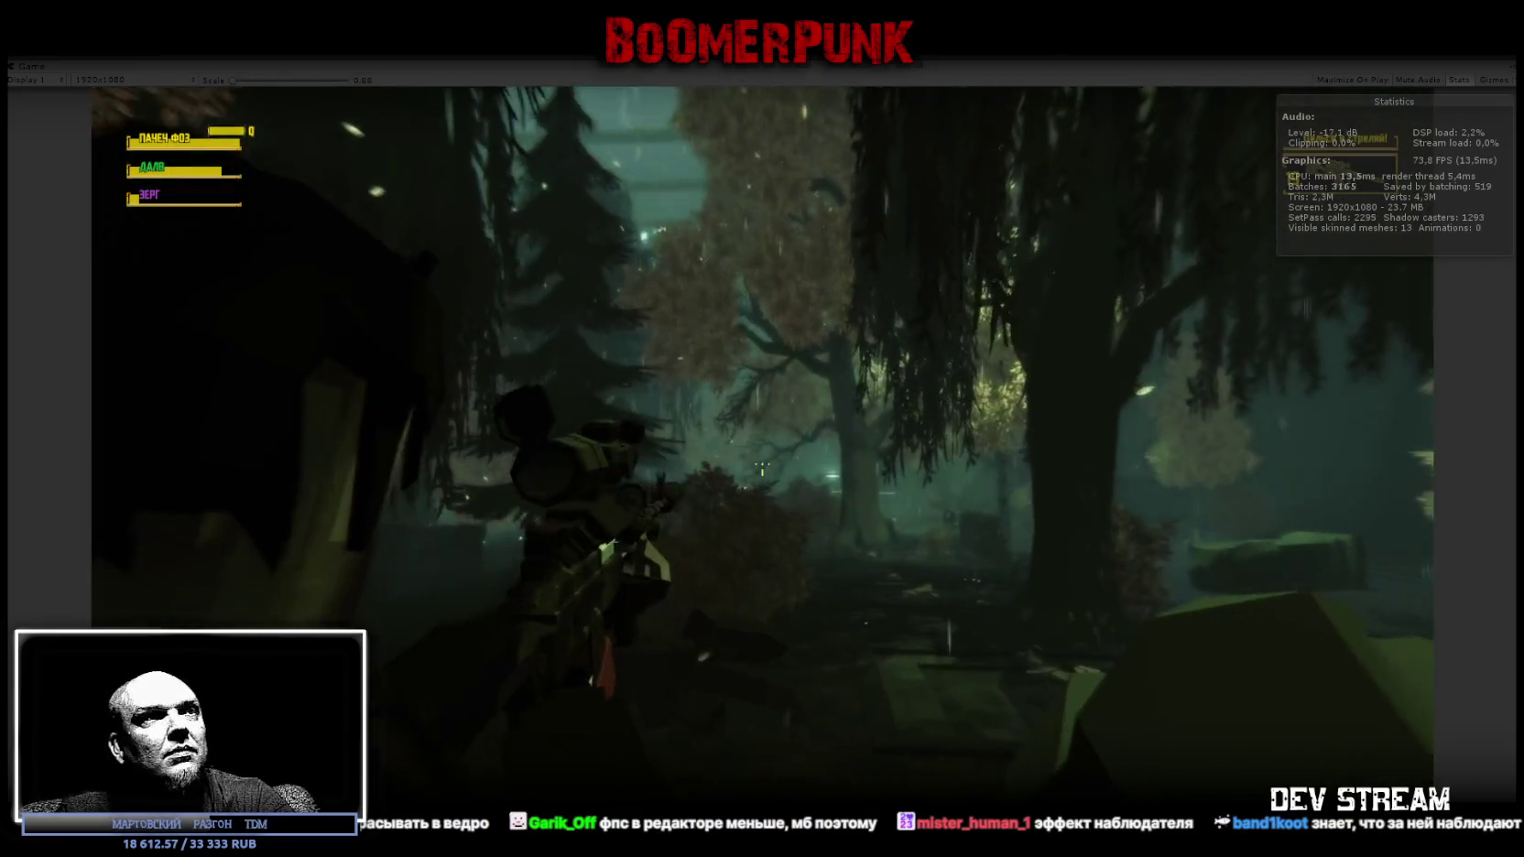
right_click(762, 464)
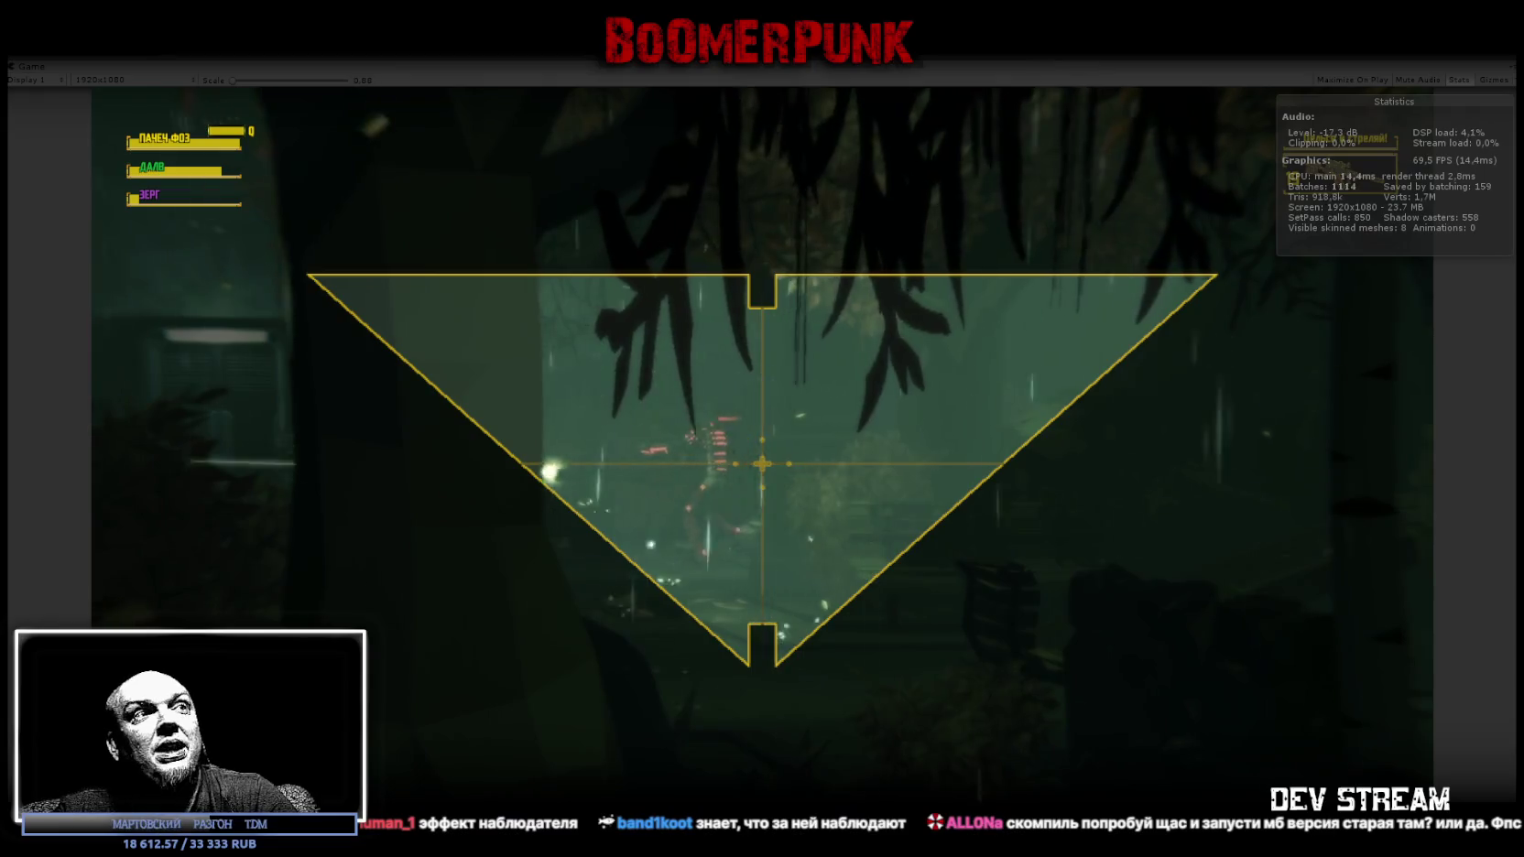
right_click(762, 463)
key("Escape")
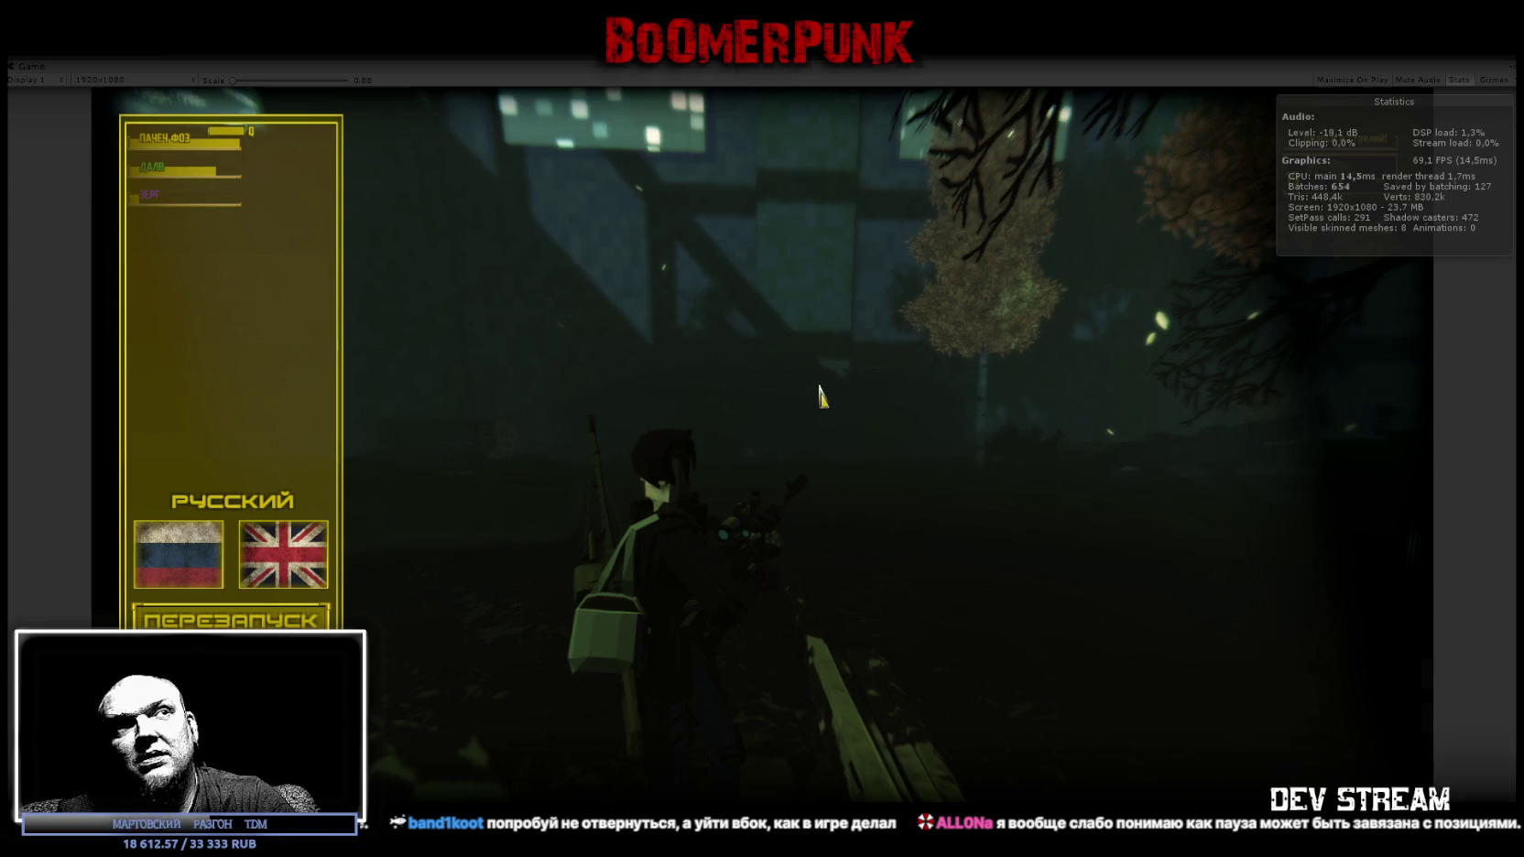
Resume the game and walk past the big tree through dense foliage into the open park.
key("Escape")
key("w")
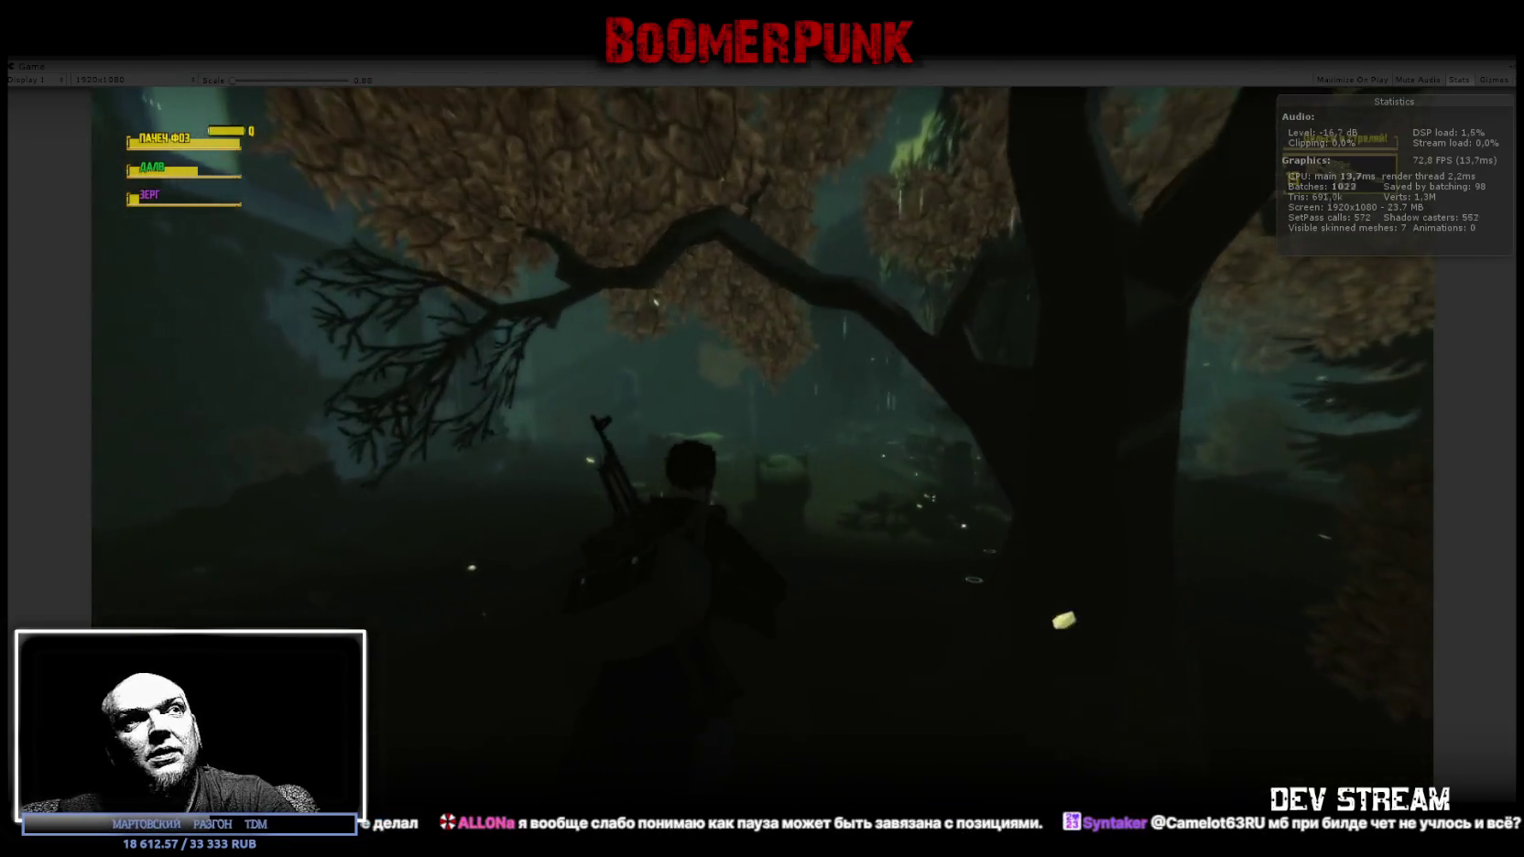
key("w")
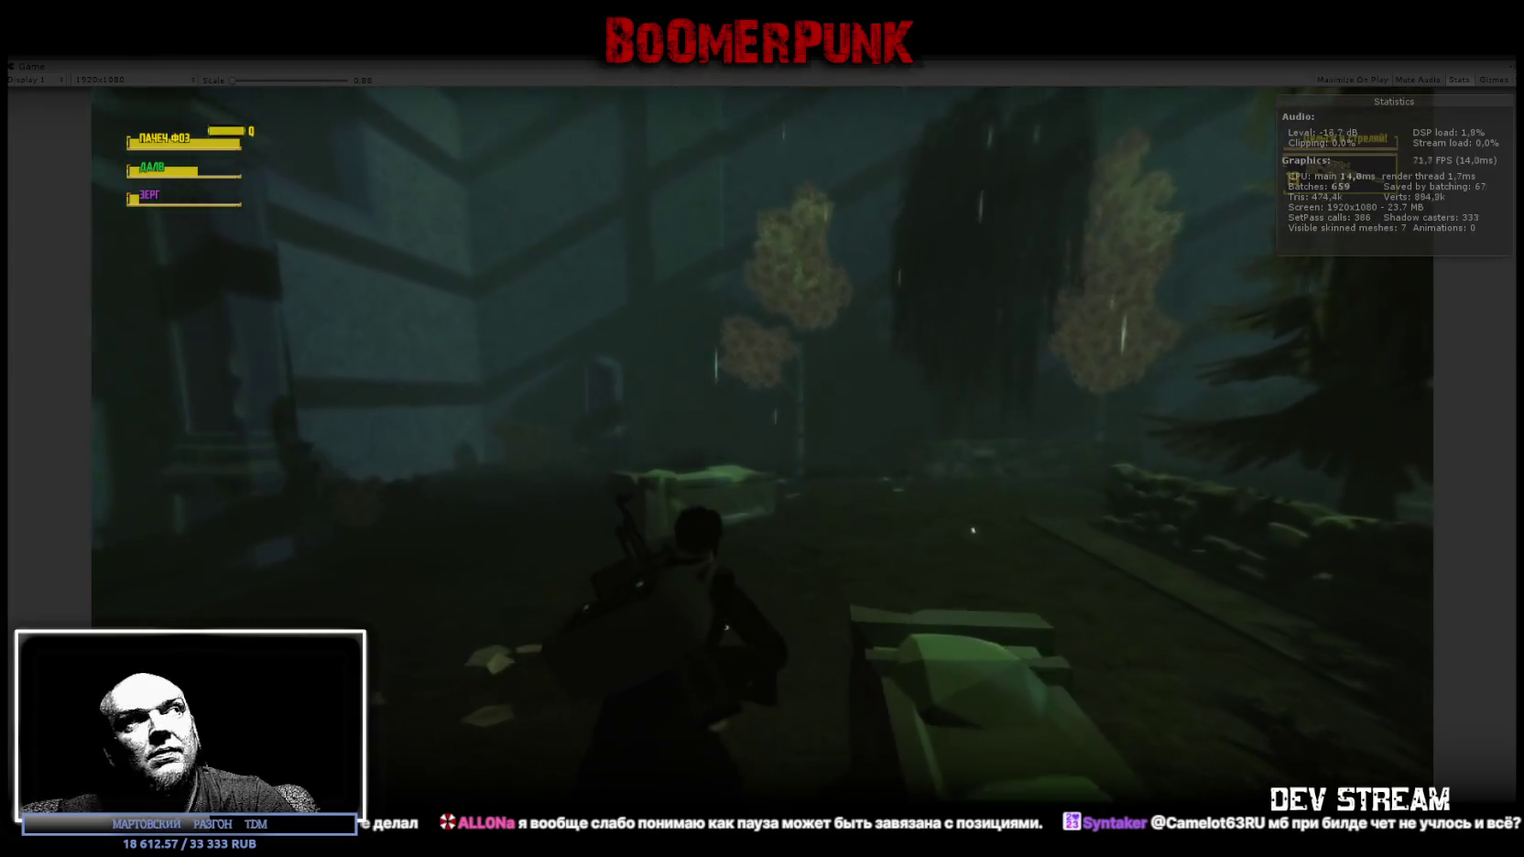
key("w")
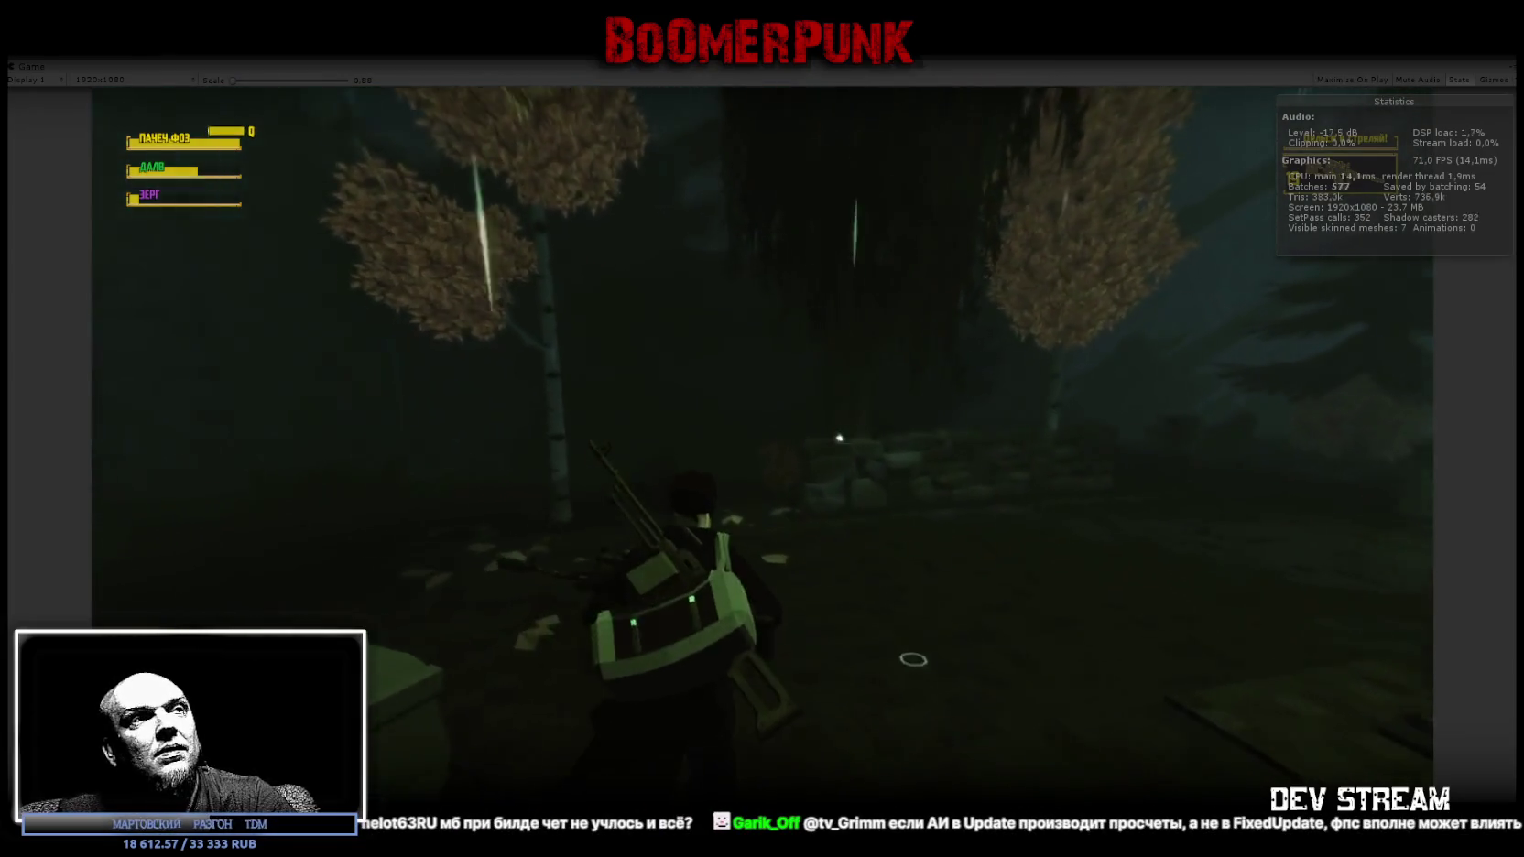
key("w")
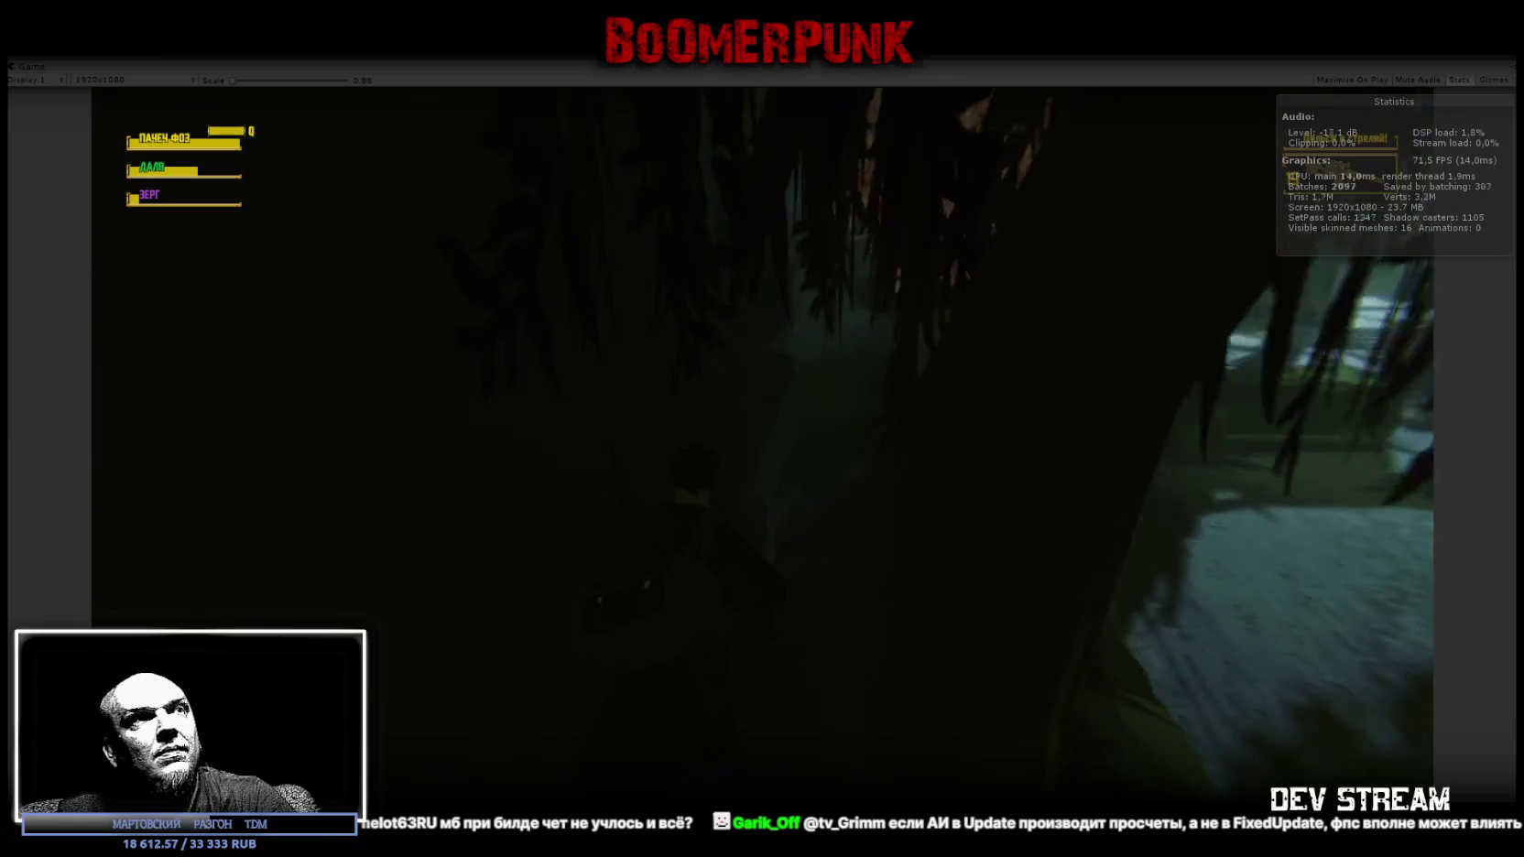
key("w")
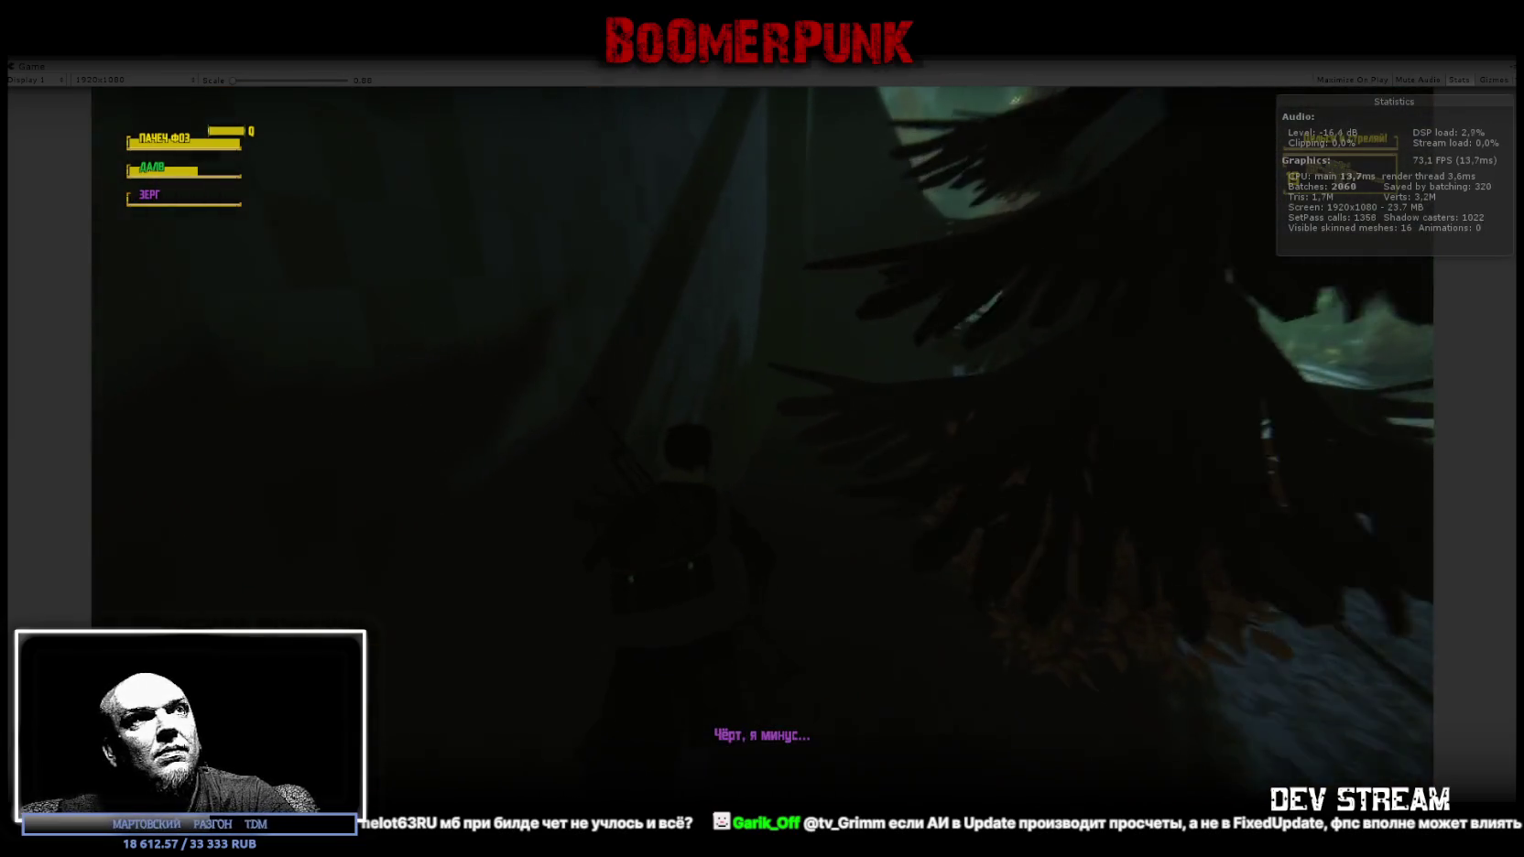
key("w")
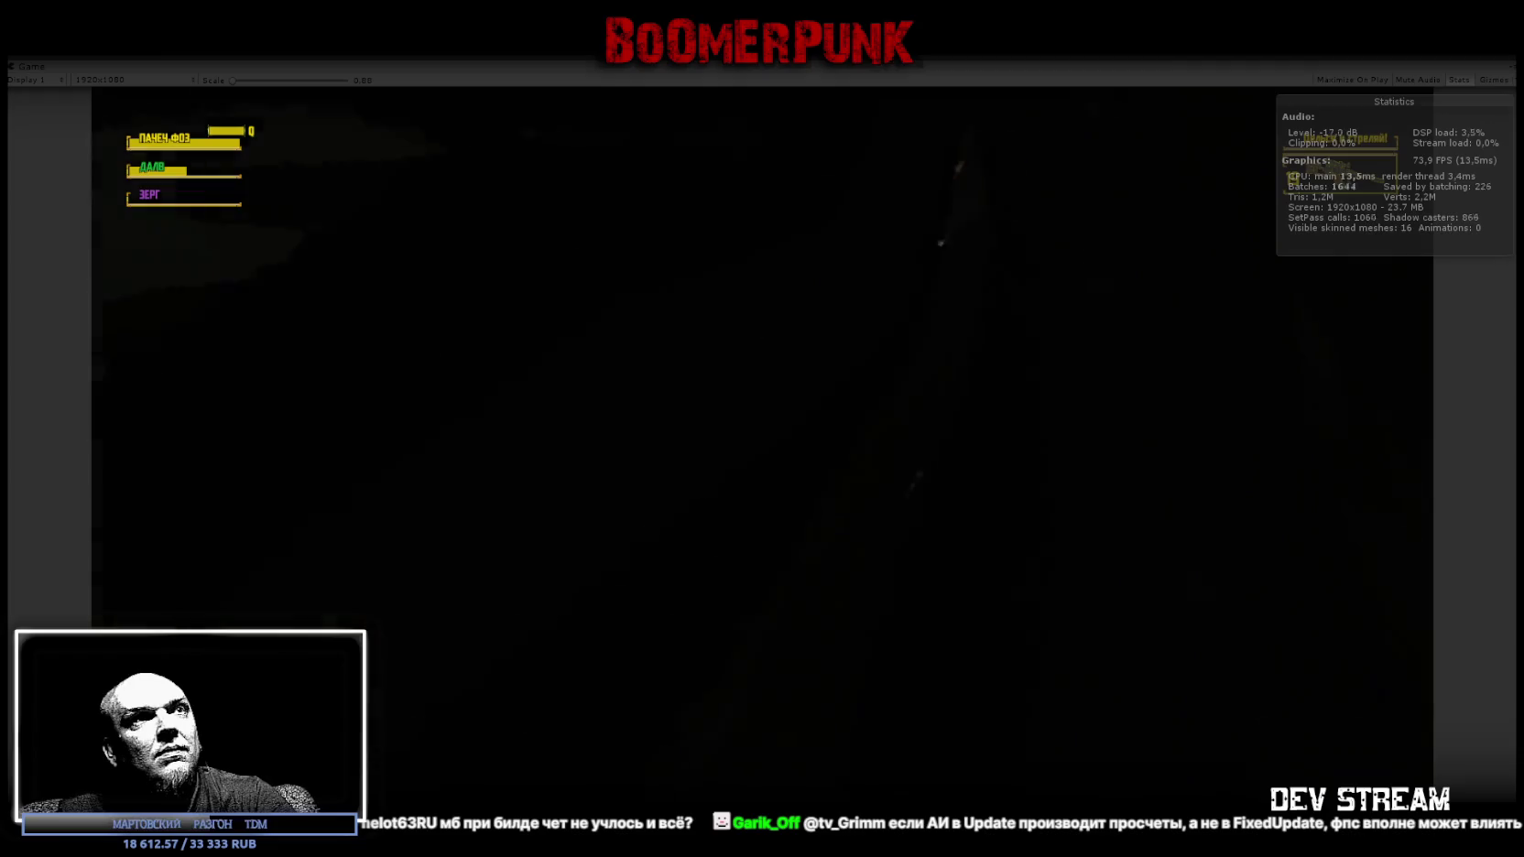
key("w")
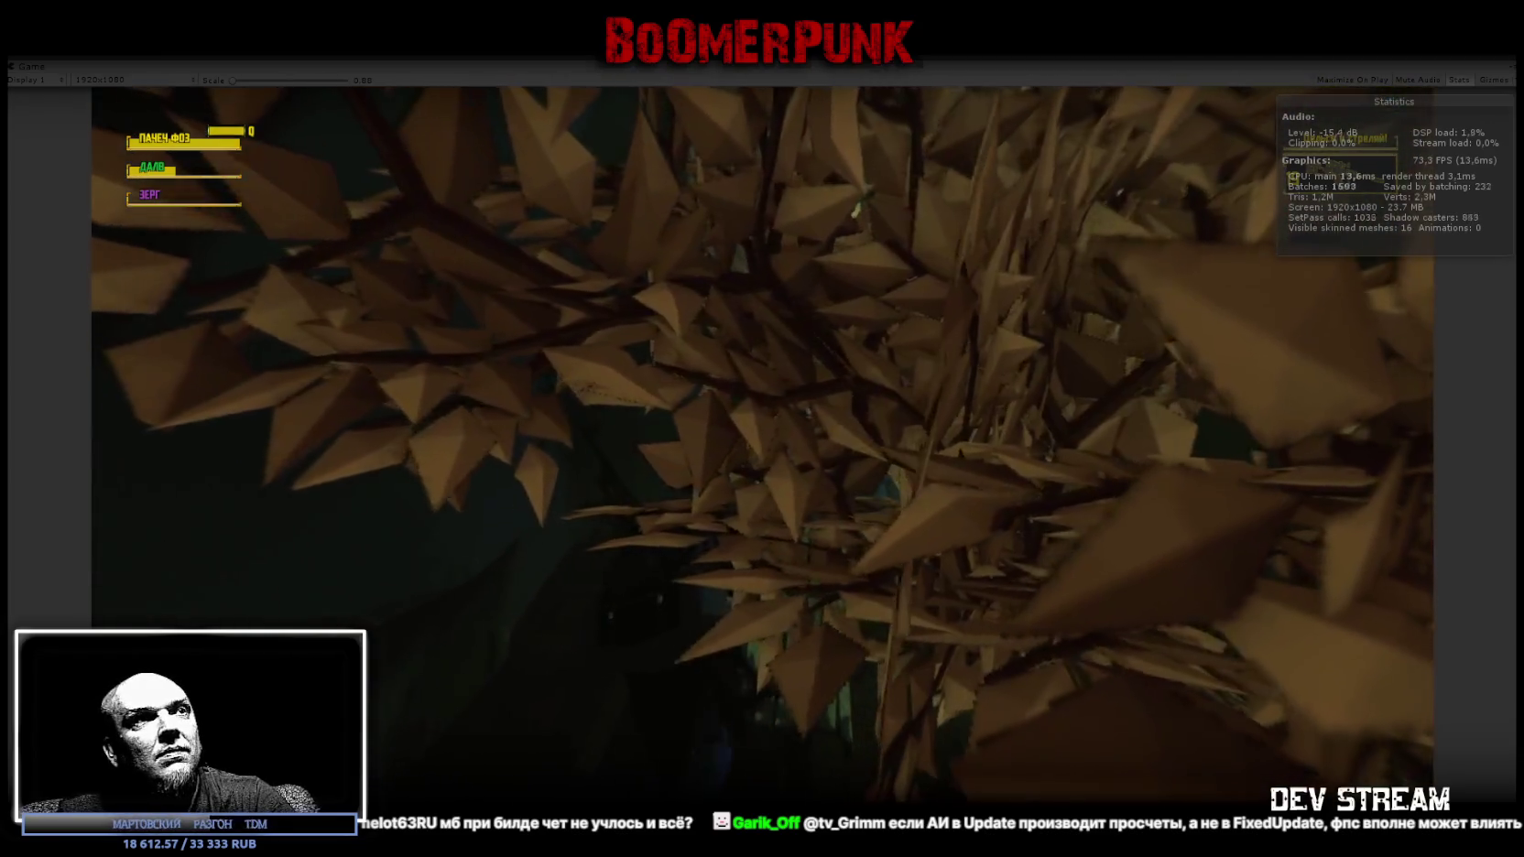
key("w")
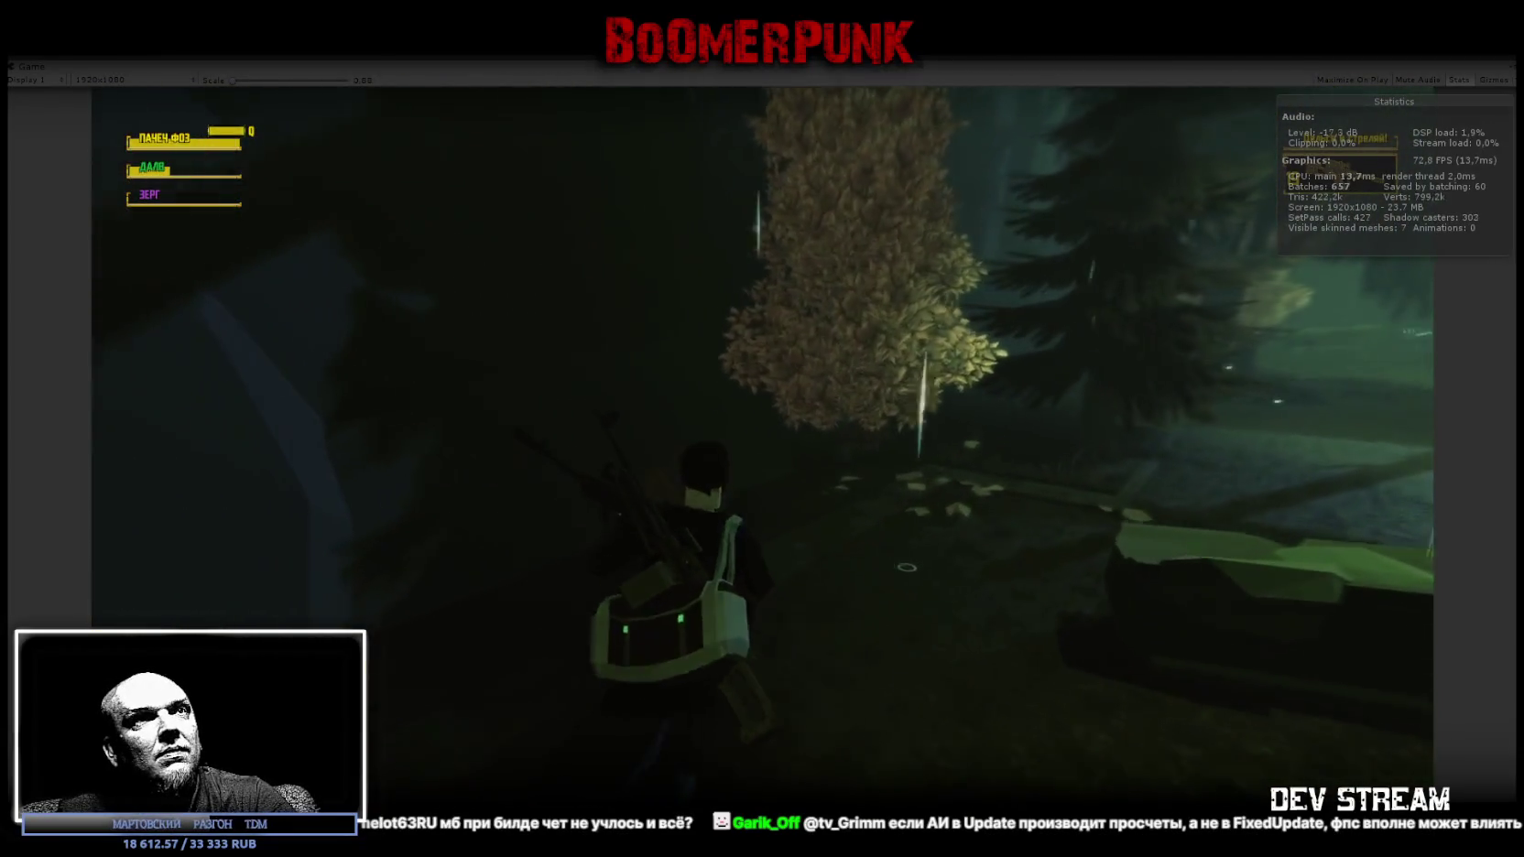
Walk past the lit tree and under its foliage into the darker open area, then pause.
key("w")
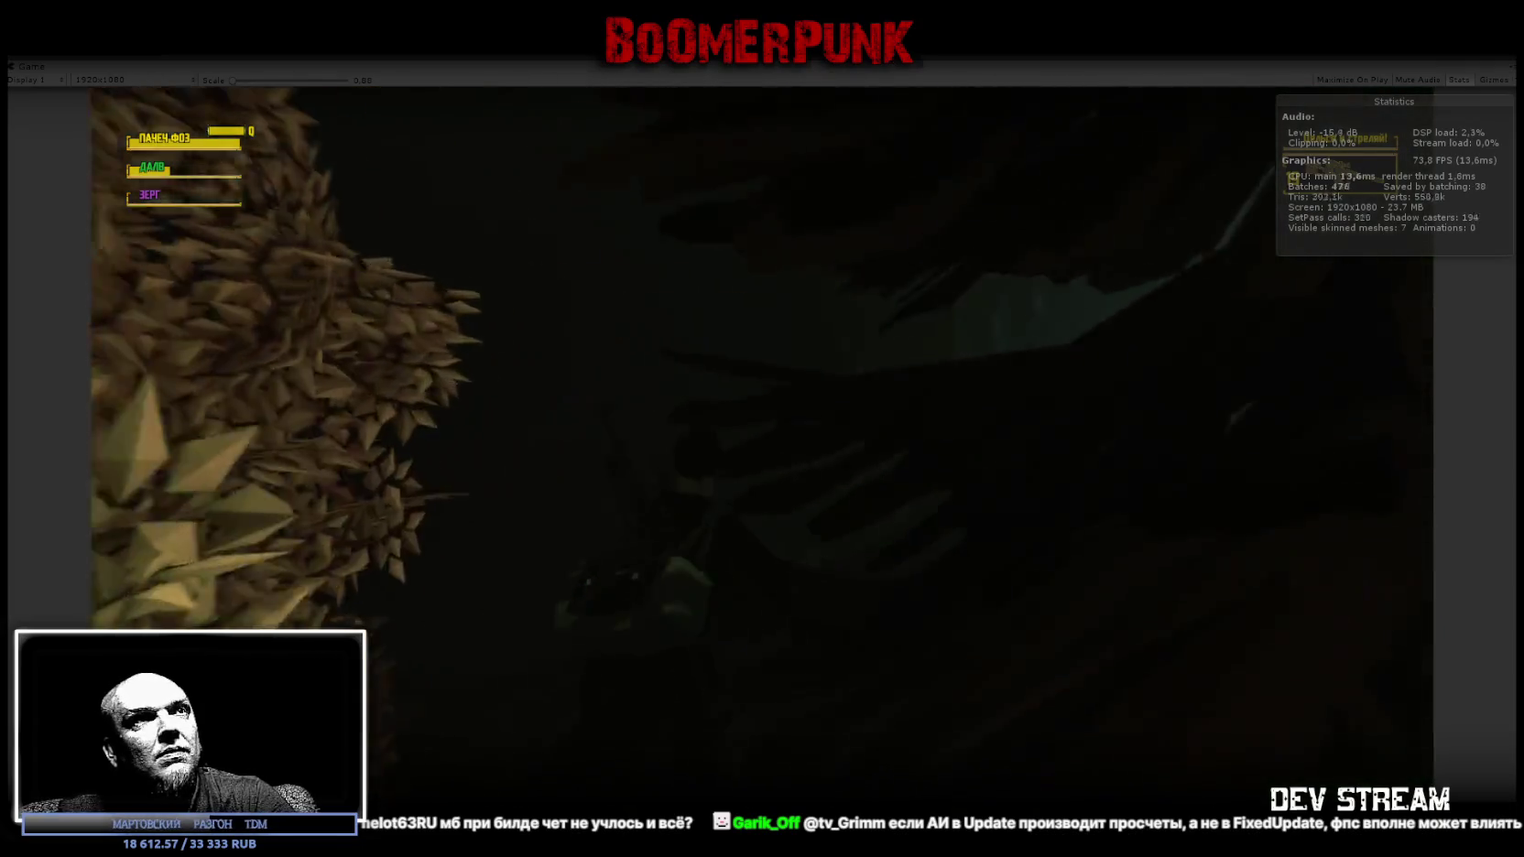
key("s")
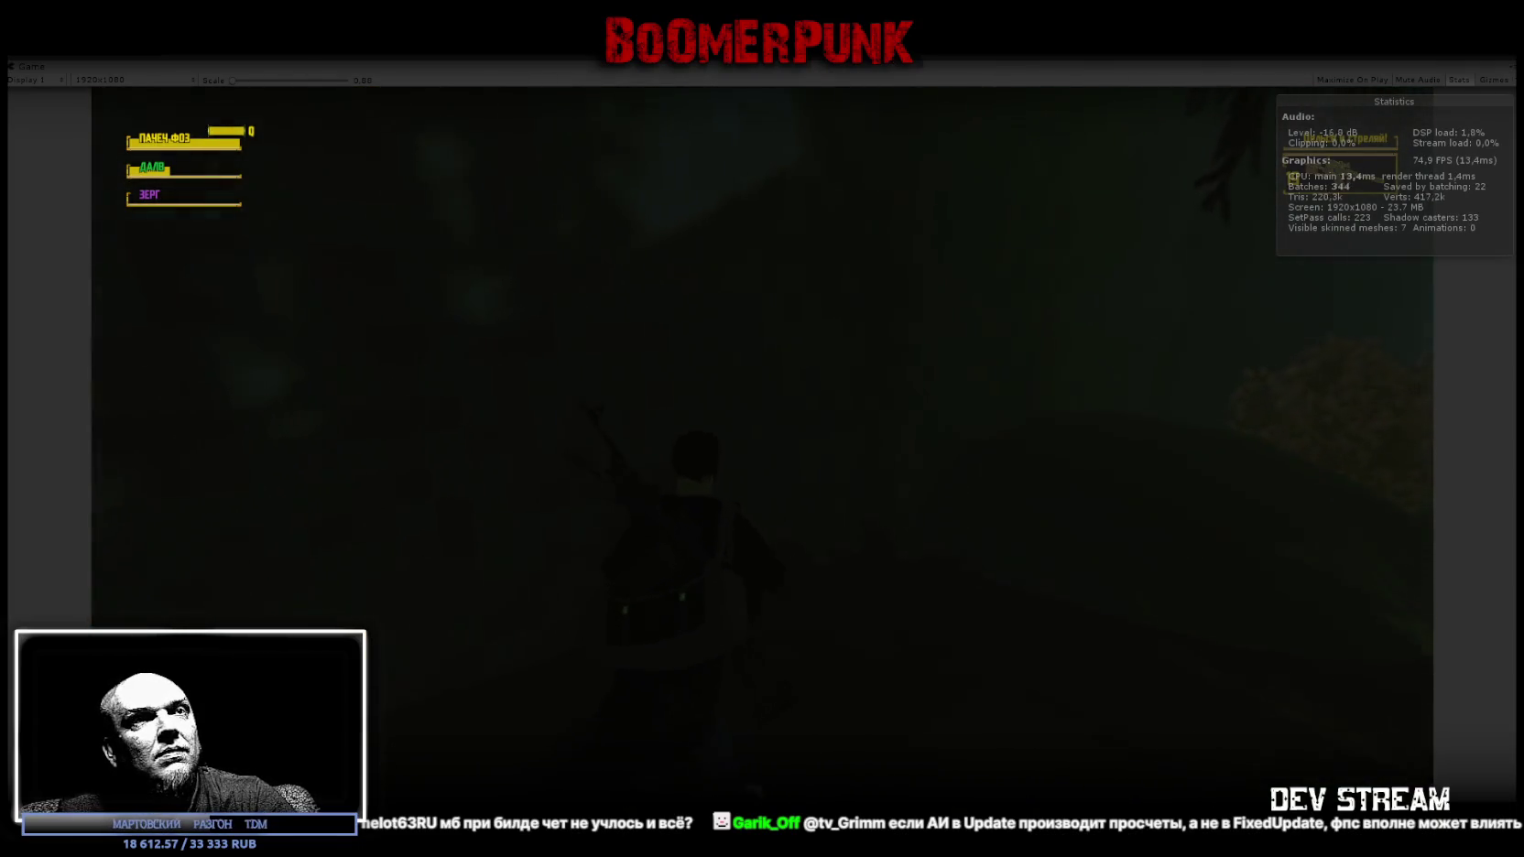
key("w")
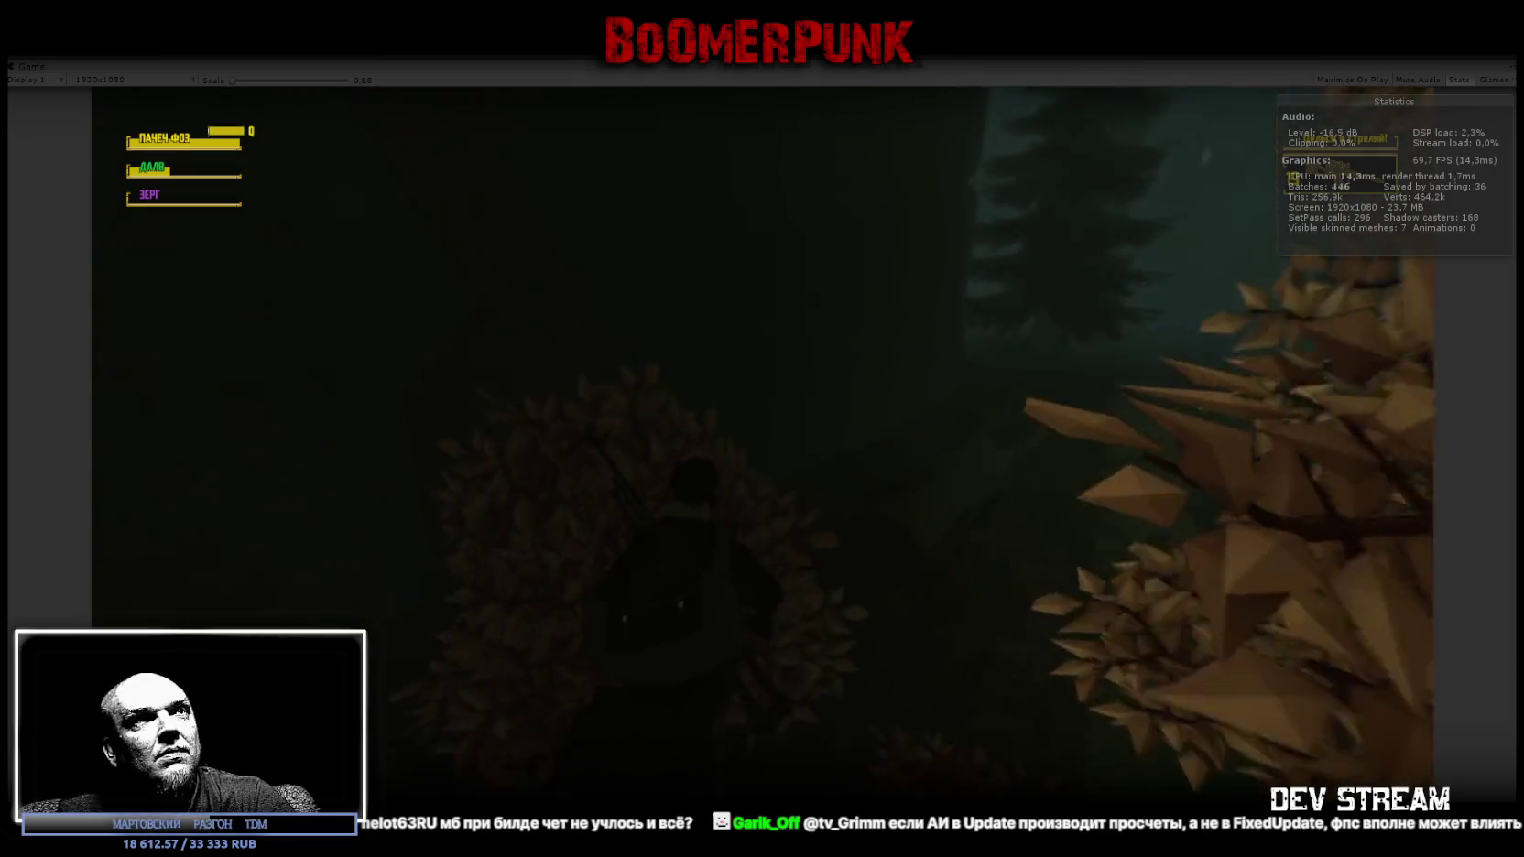
key("w")
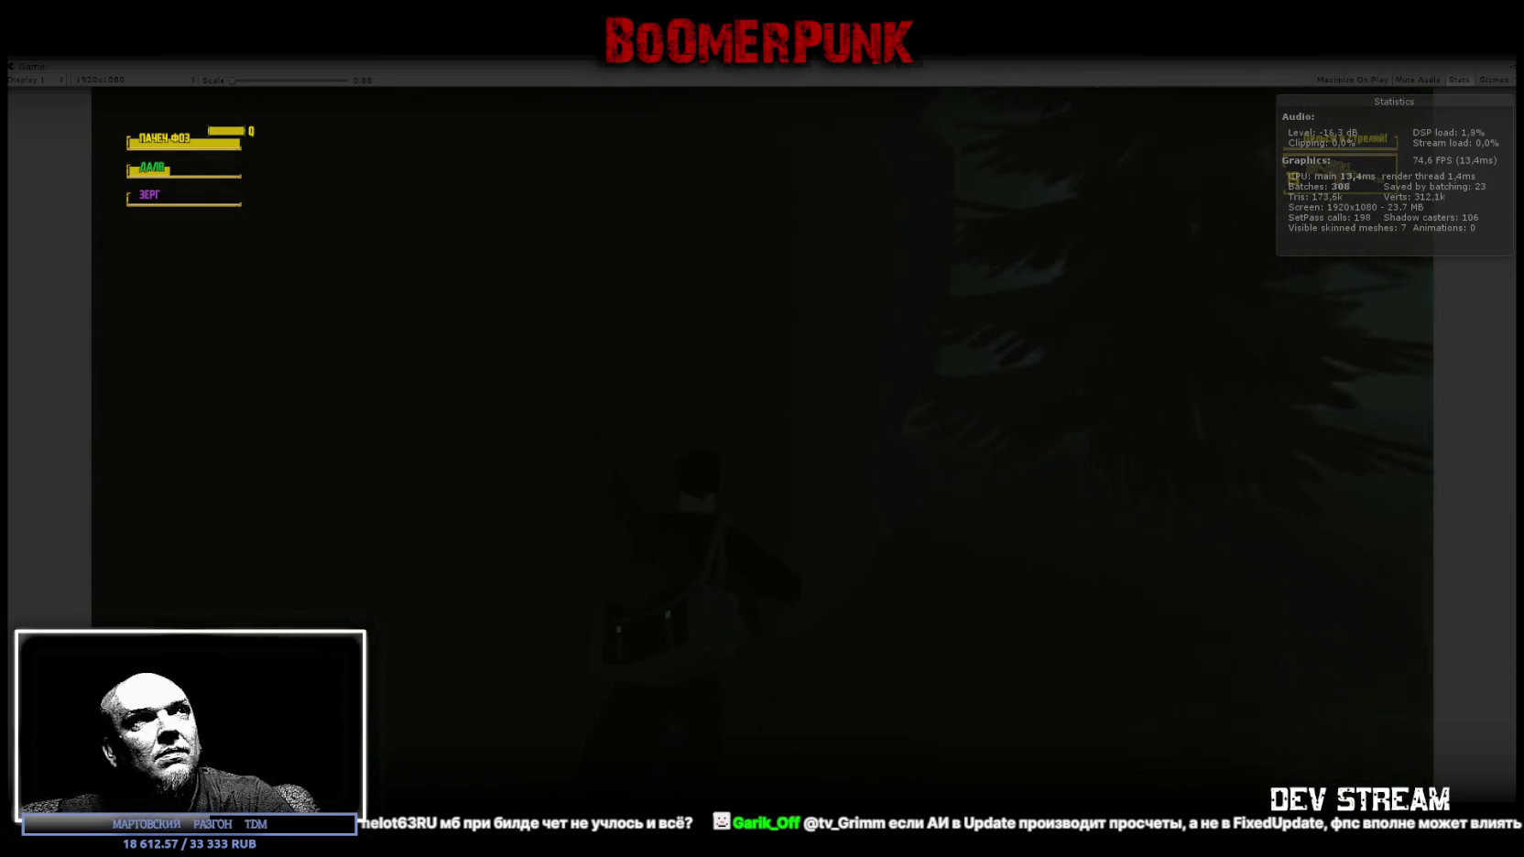
key("w")
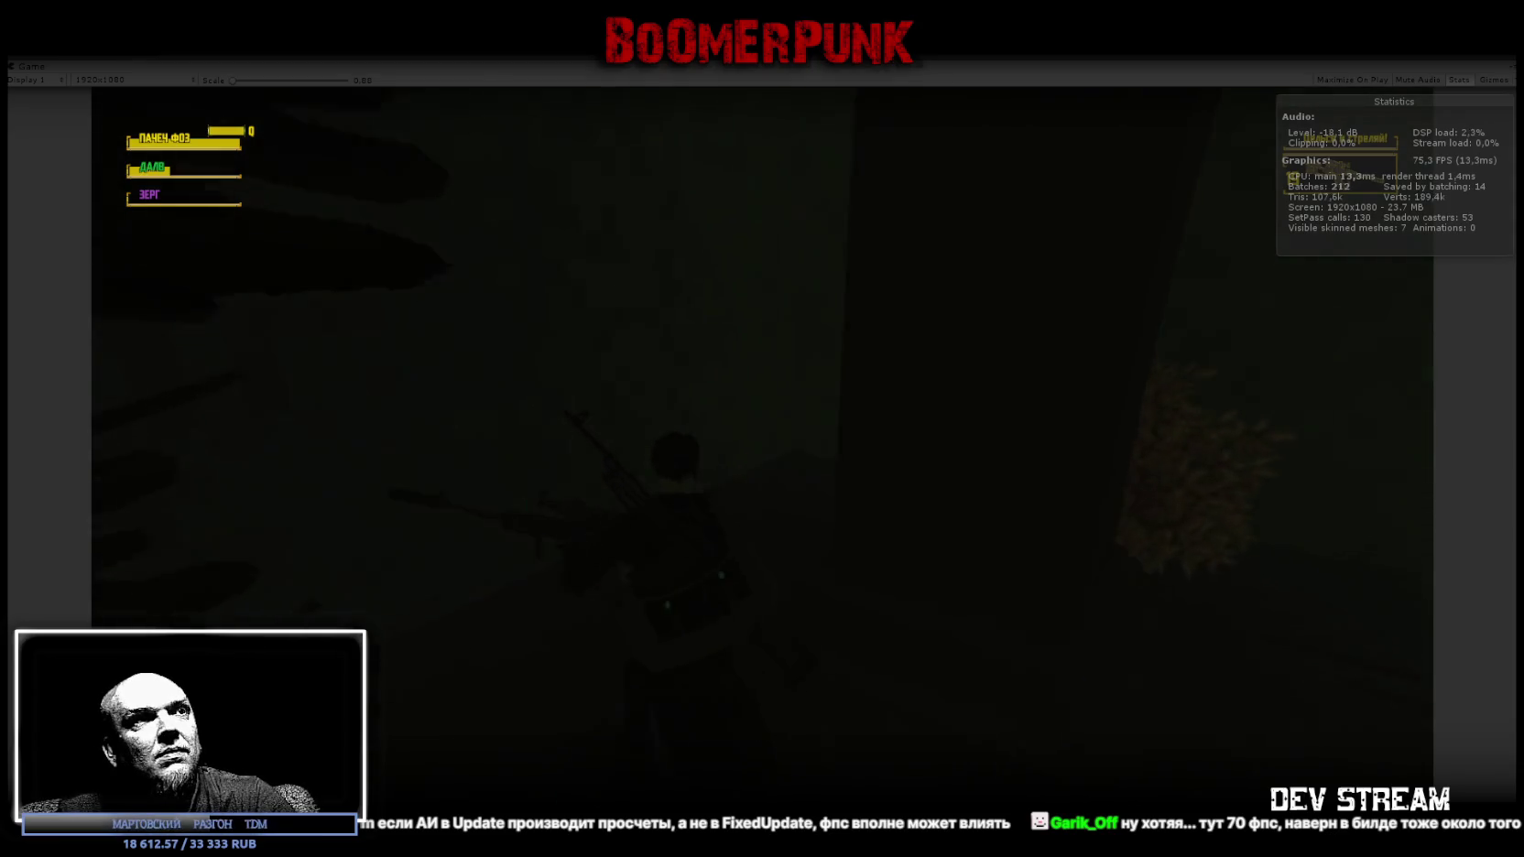
key("w")
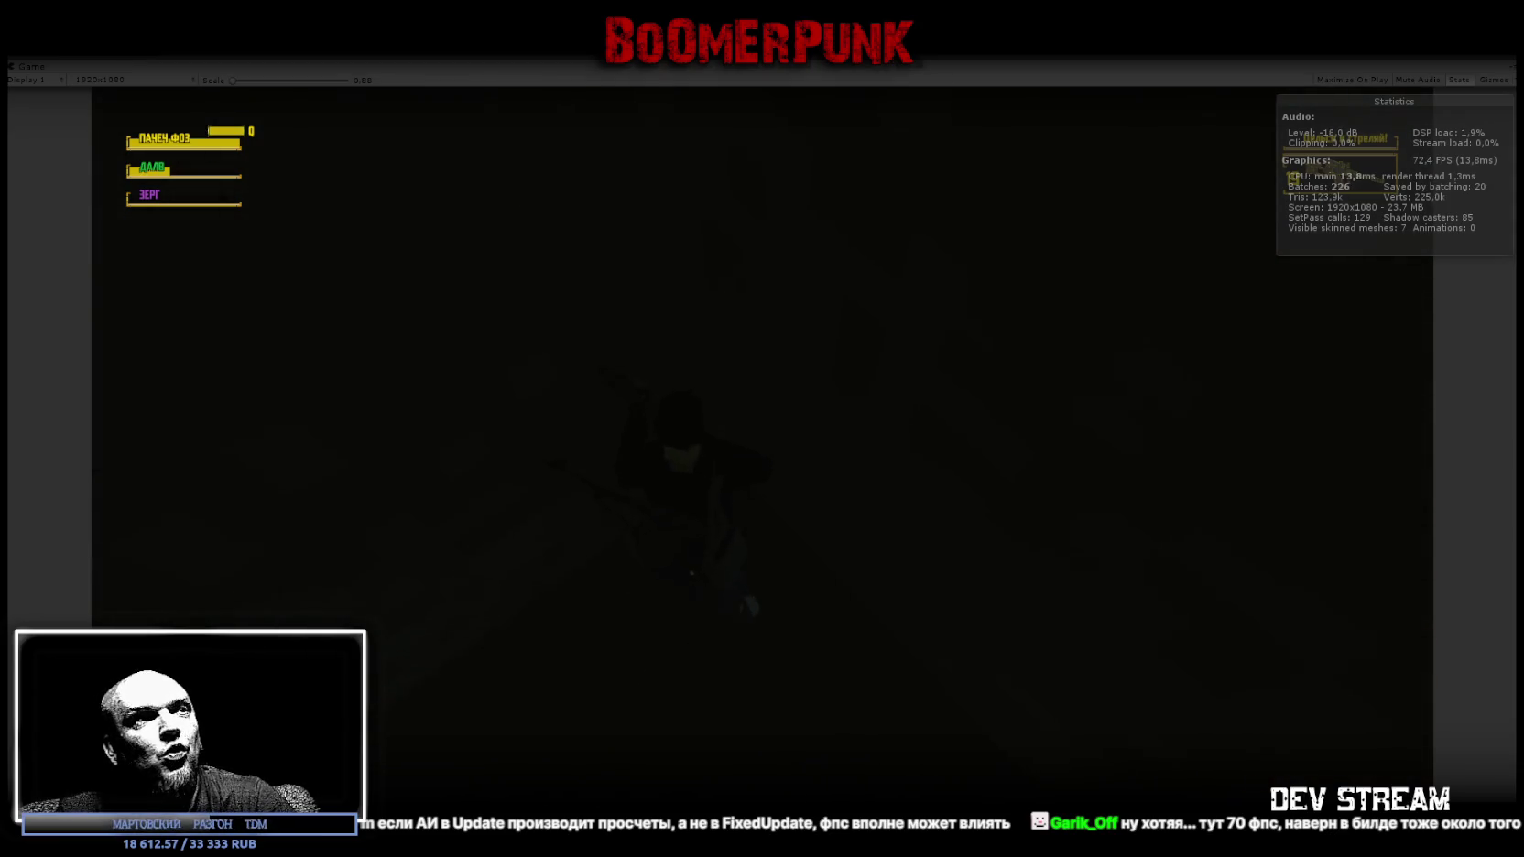
key("Escape")
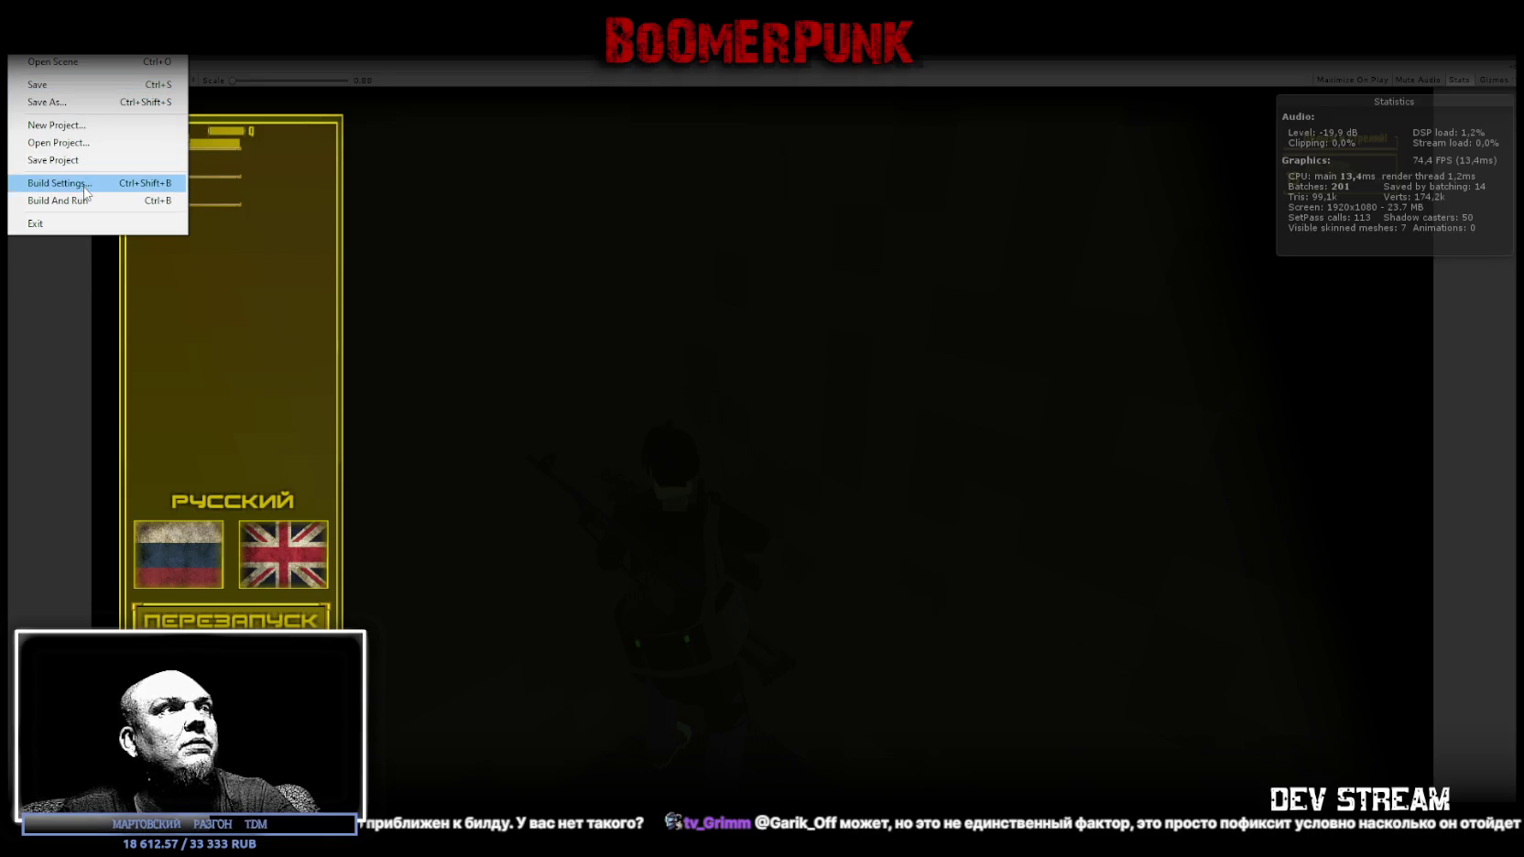
Check the scene list in Build Settings, then resume the paused game.
left_click(55, 181)
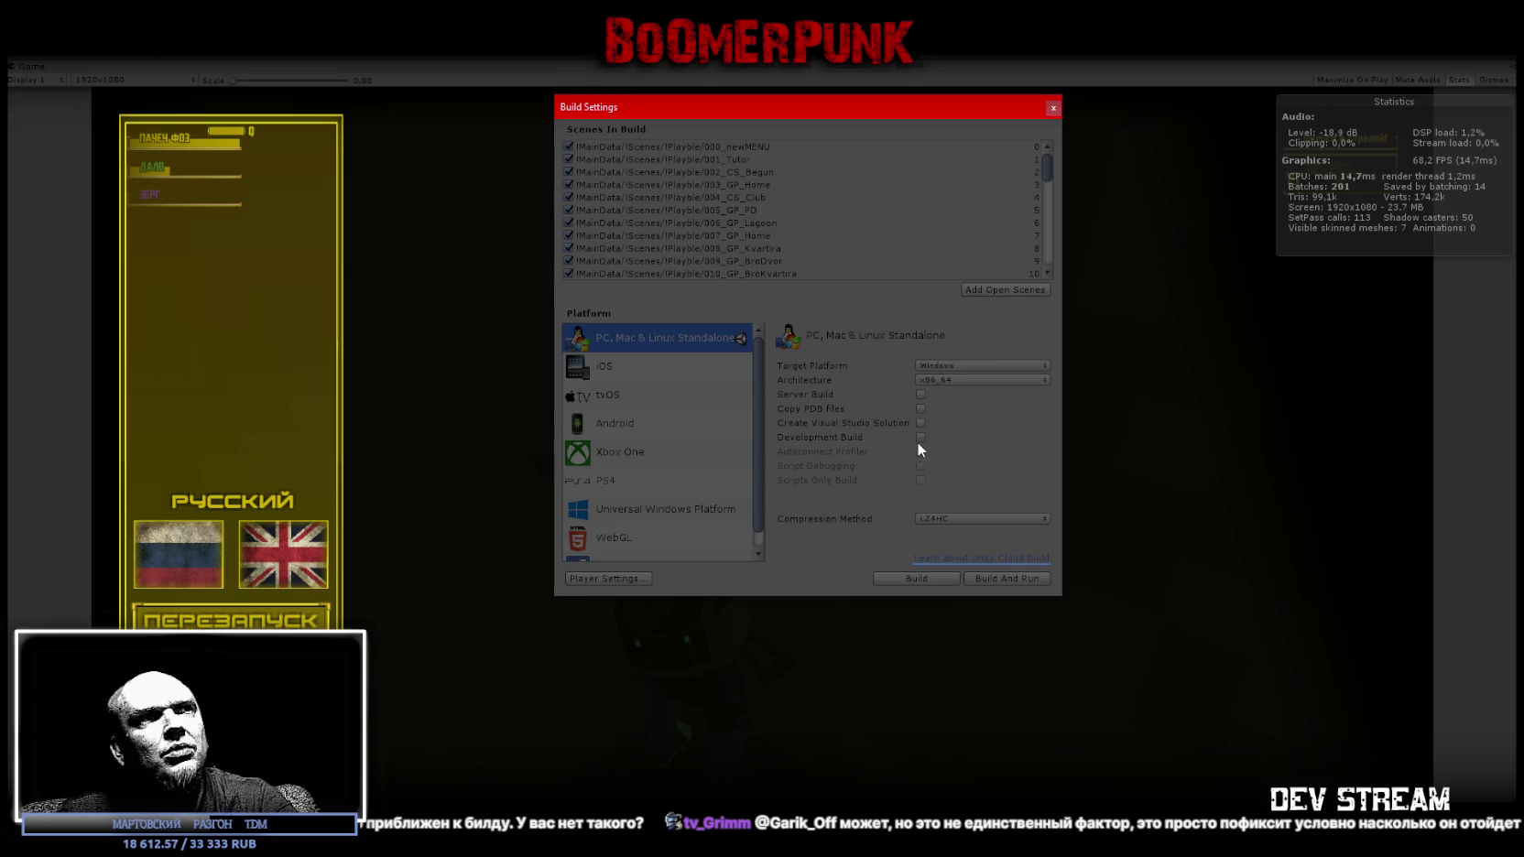
left_click(1054, 108)
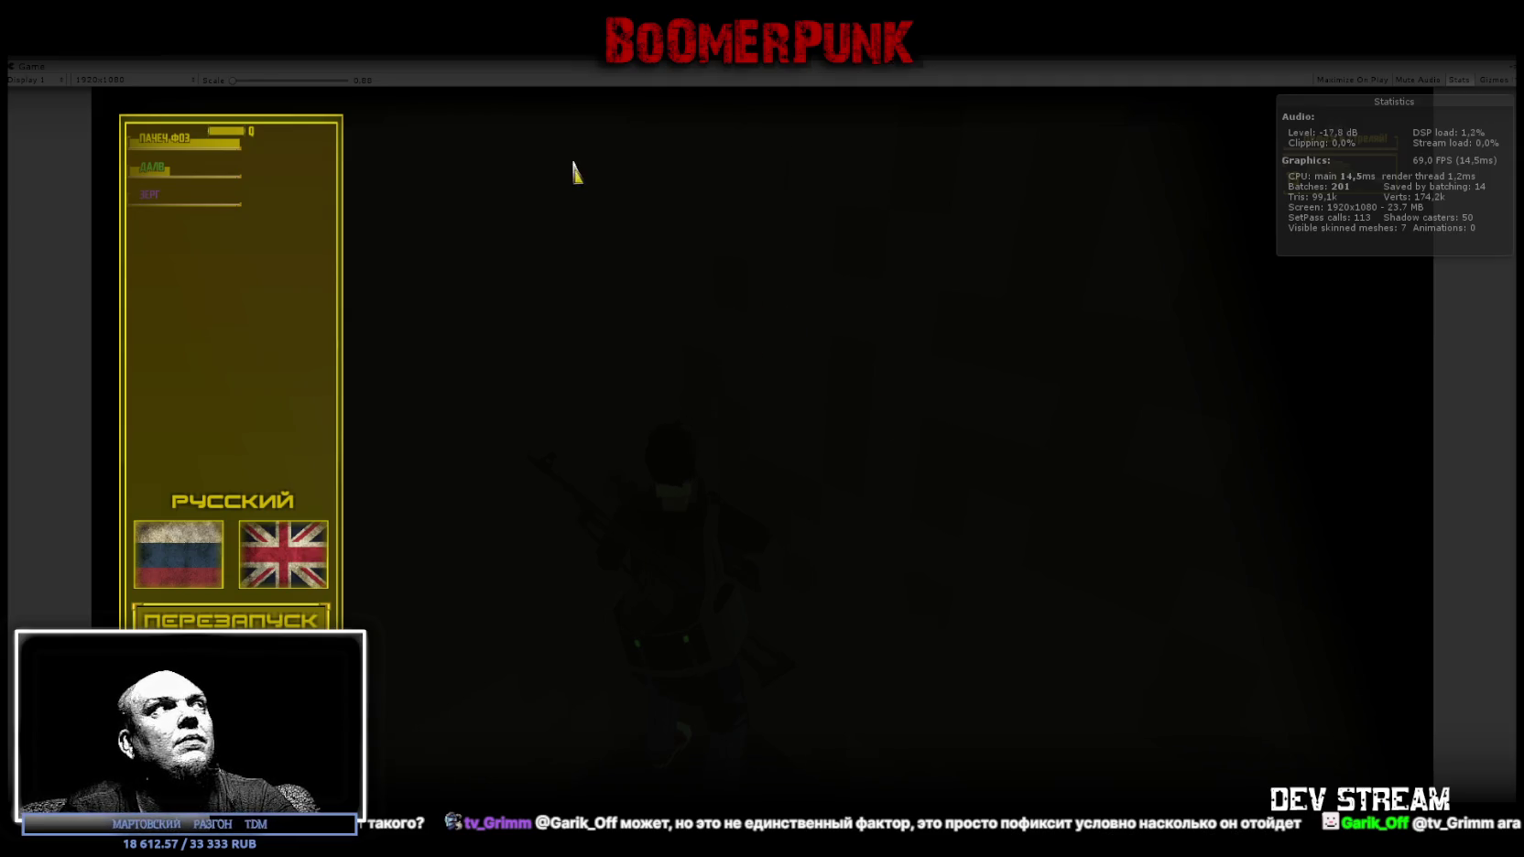
key("Escape")
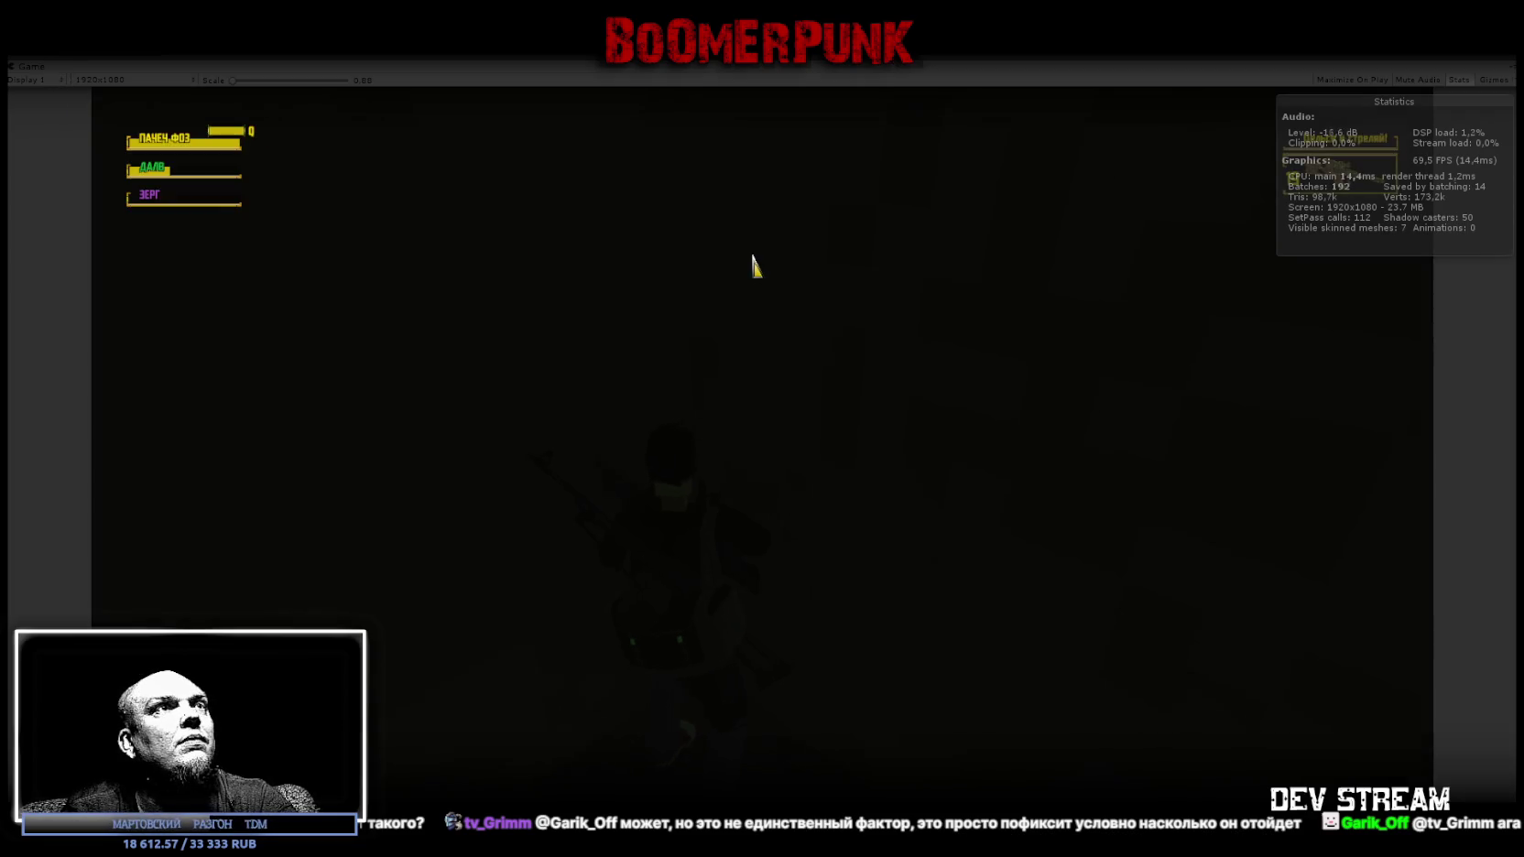
Walk through the forest toward the lit buildings, aiming briefly, then pause the game.
key("w")
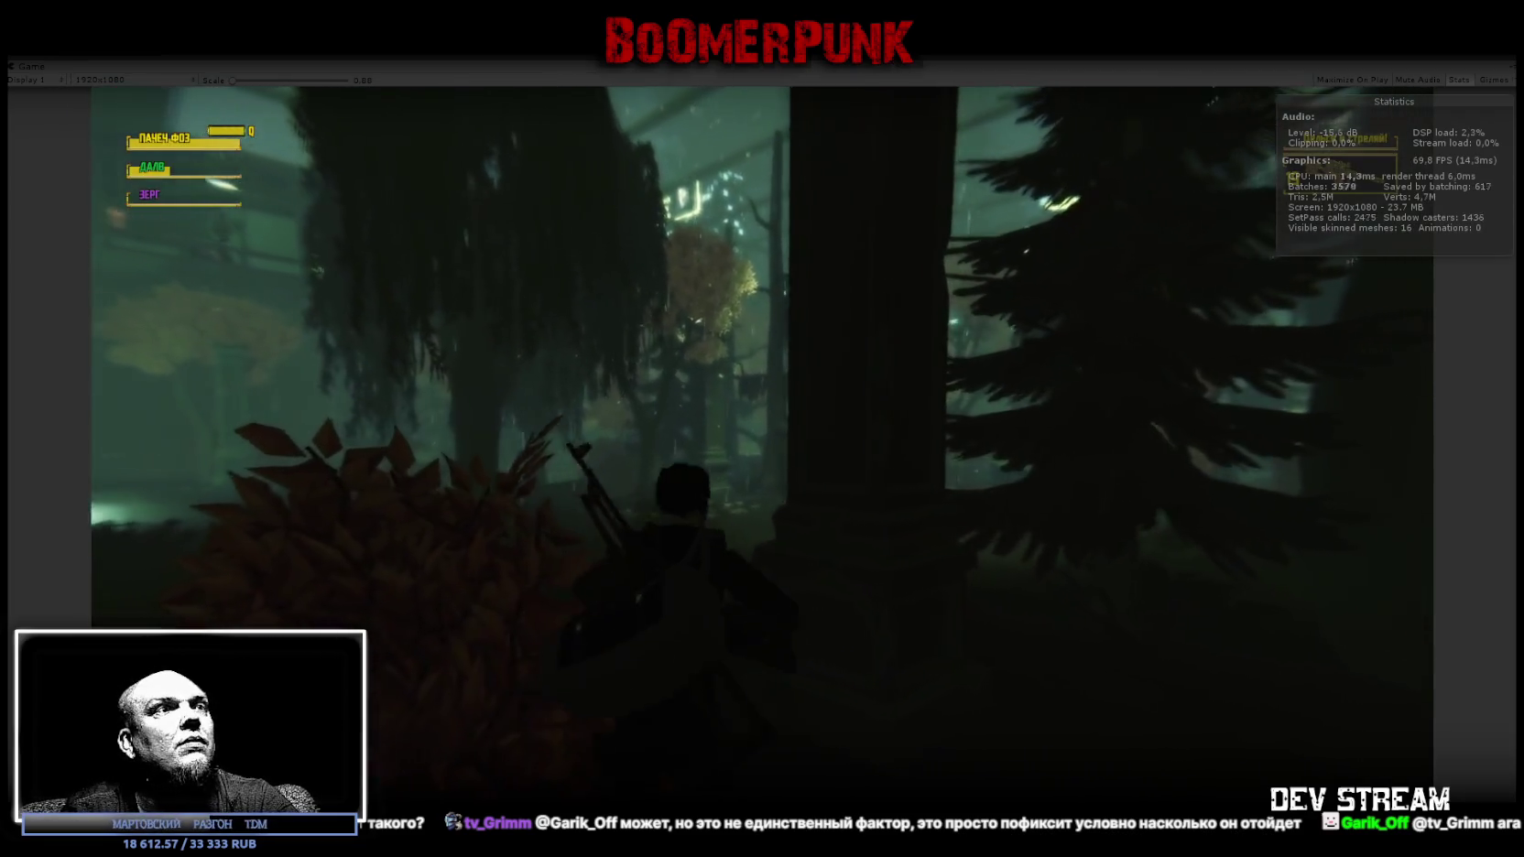
right_click(762, 463)
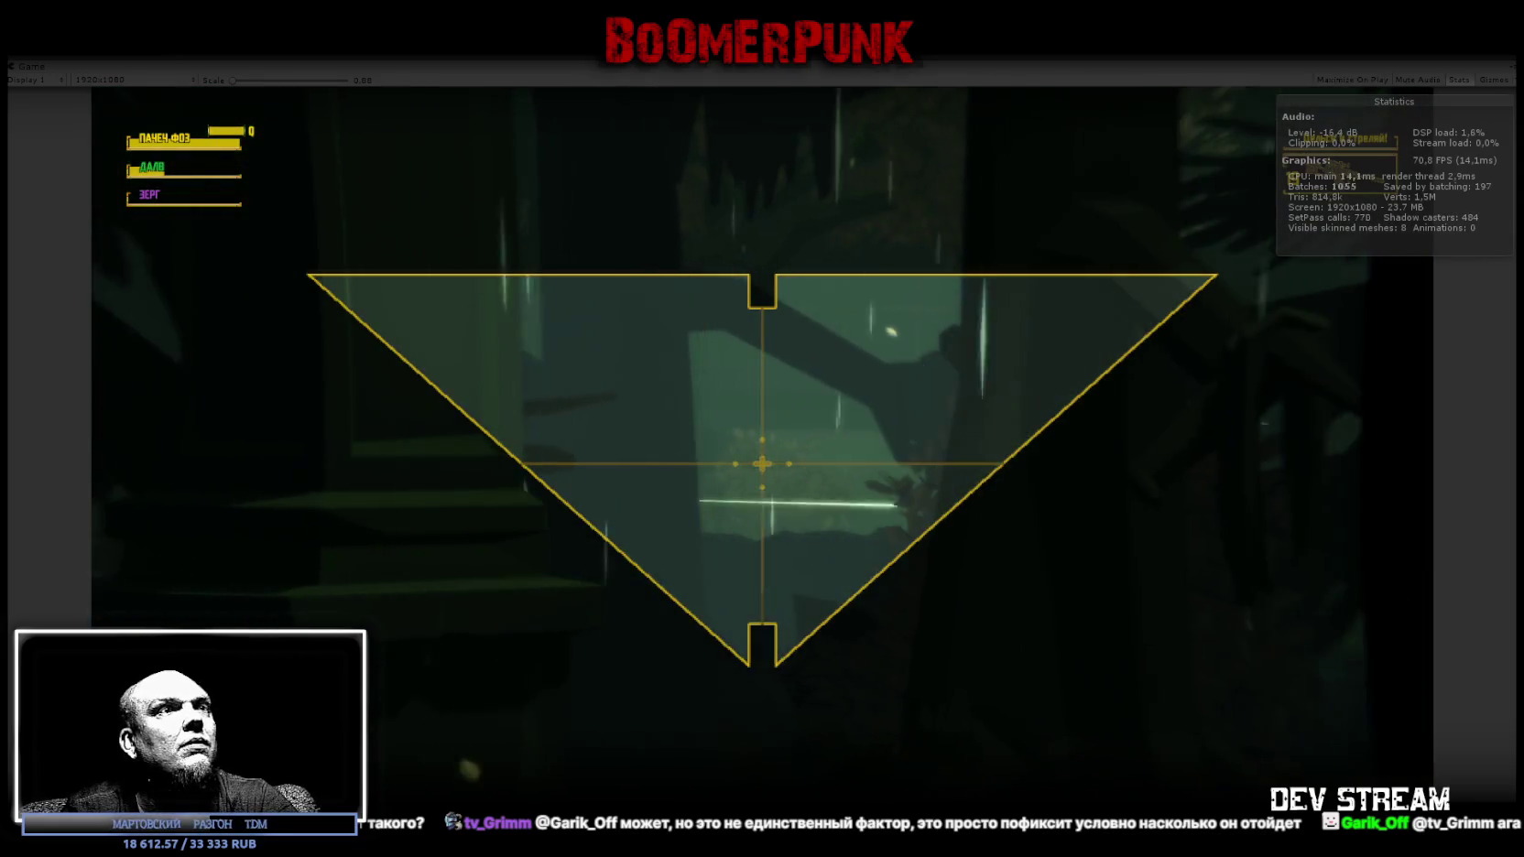
right_click(762, 464)
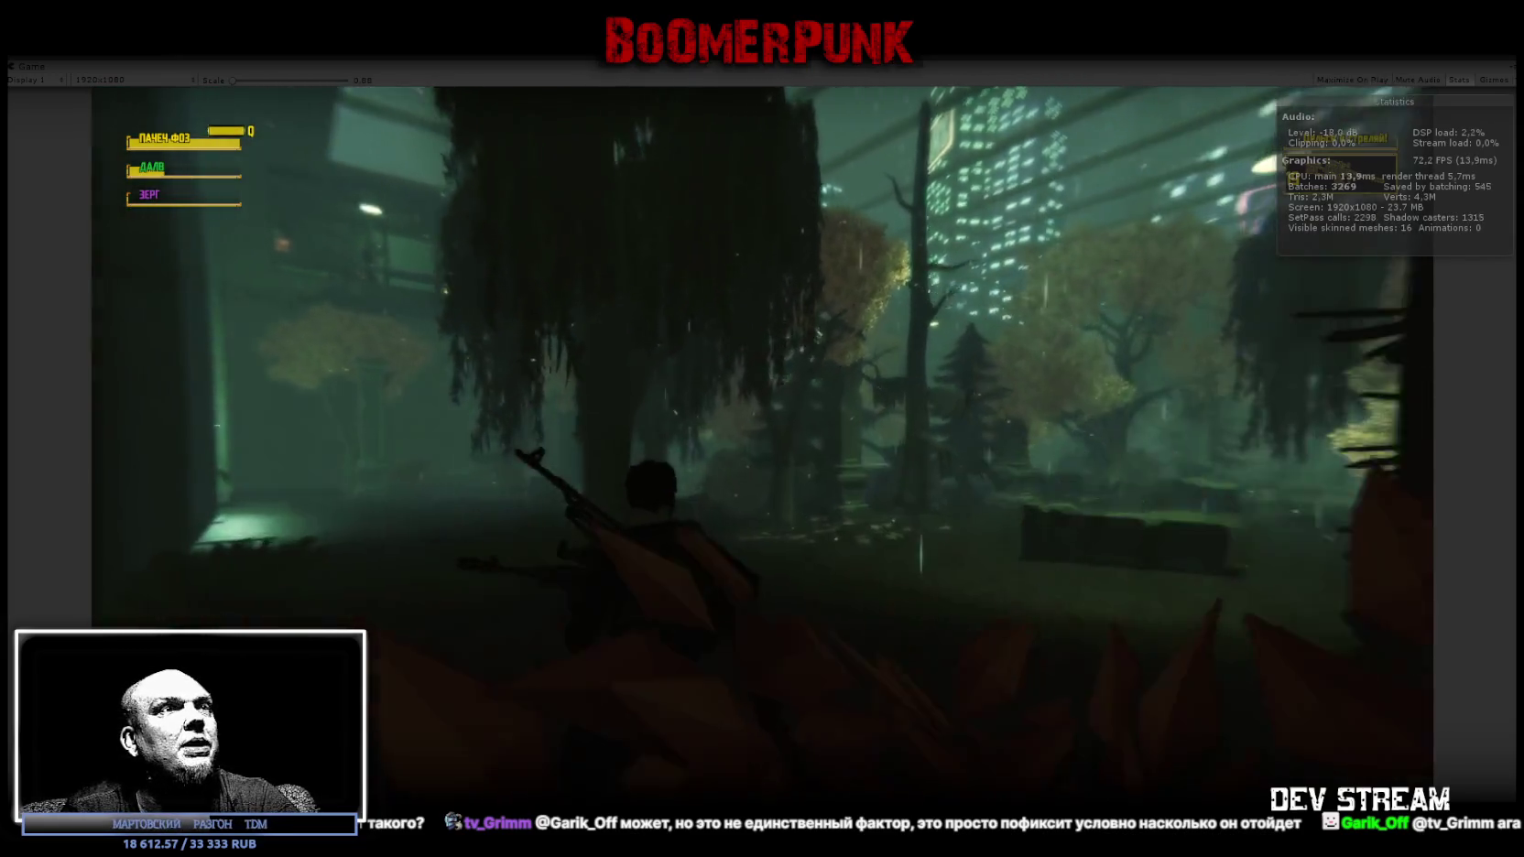
key("w")
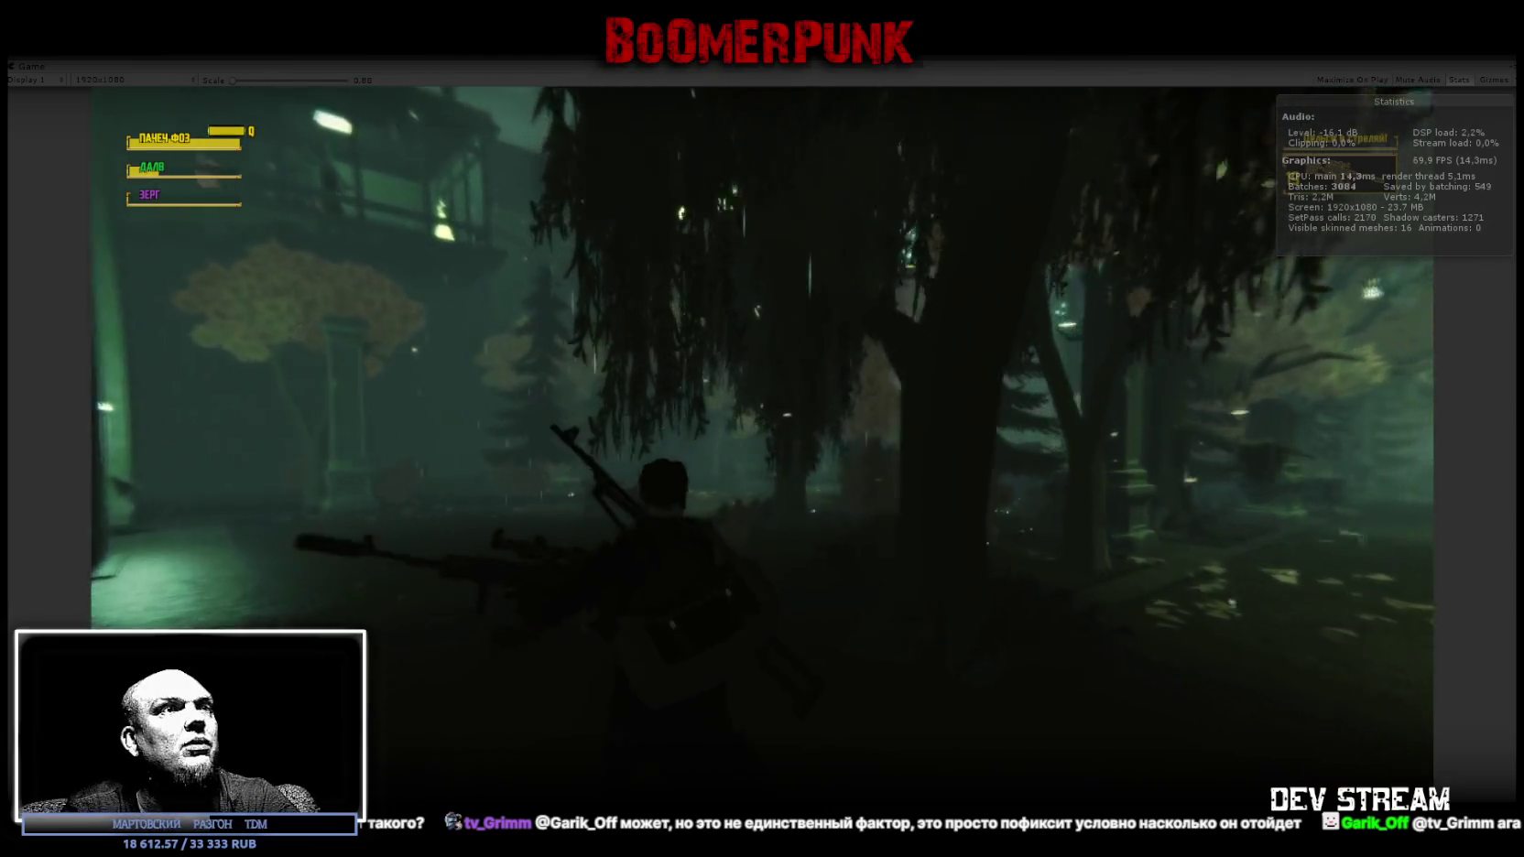
key("w")
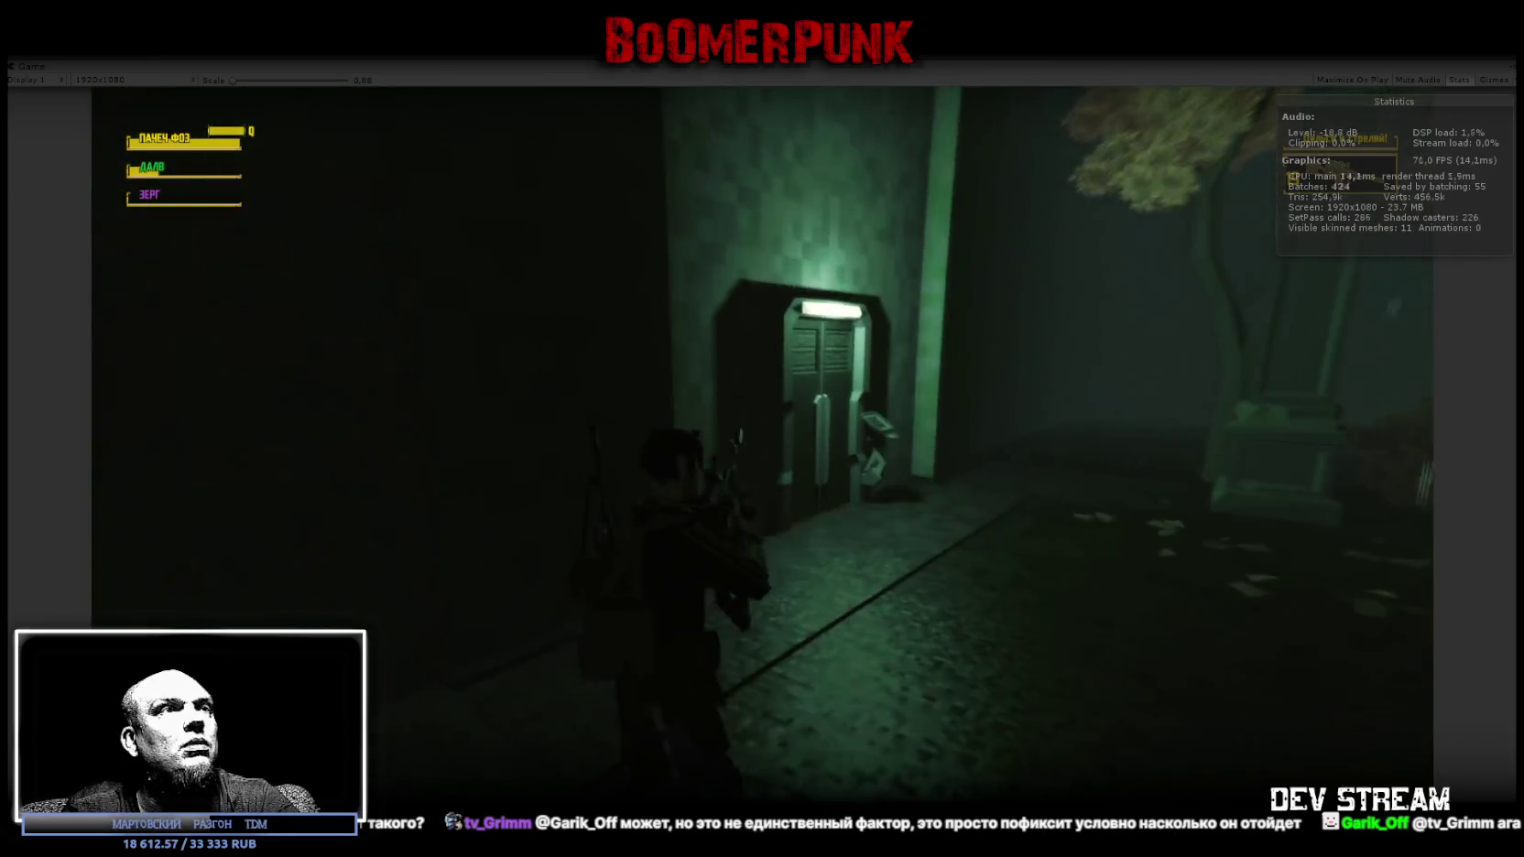
key("Escape")
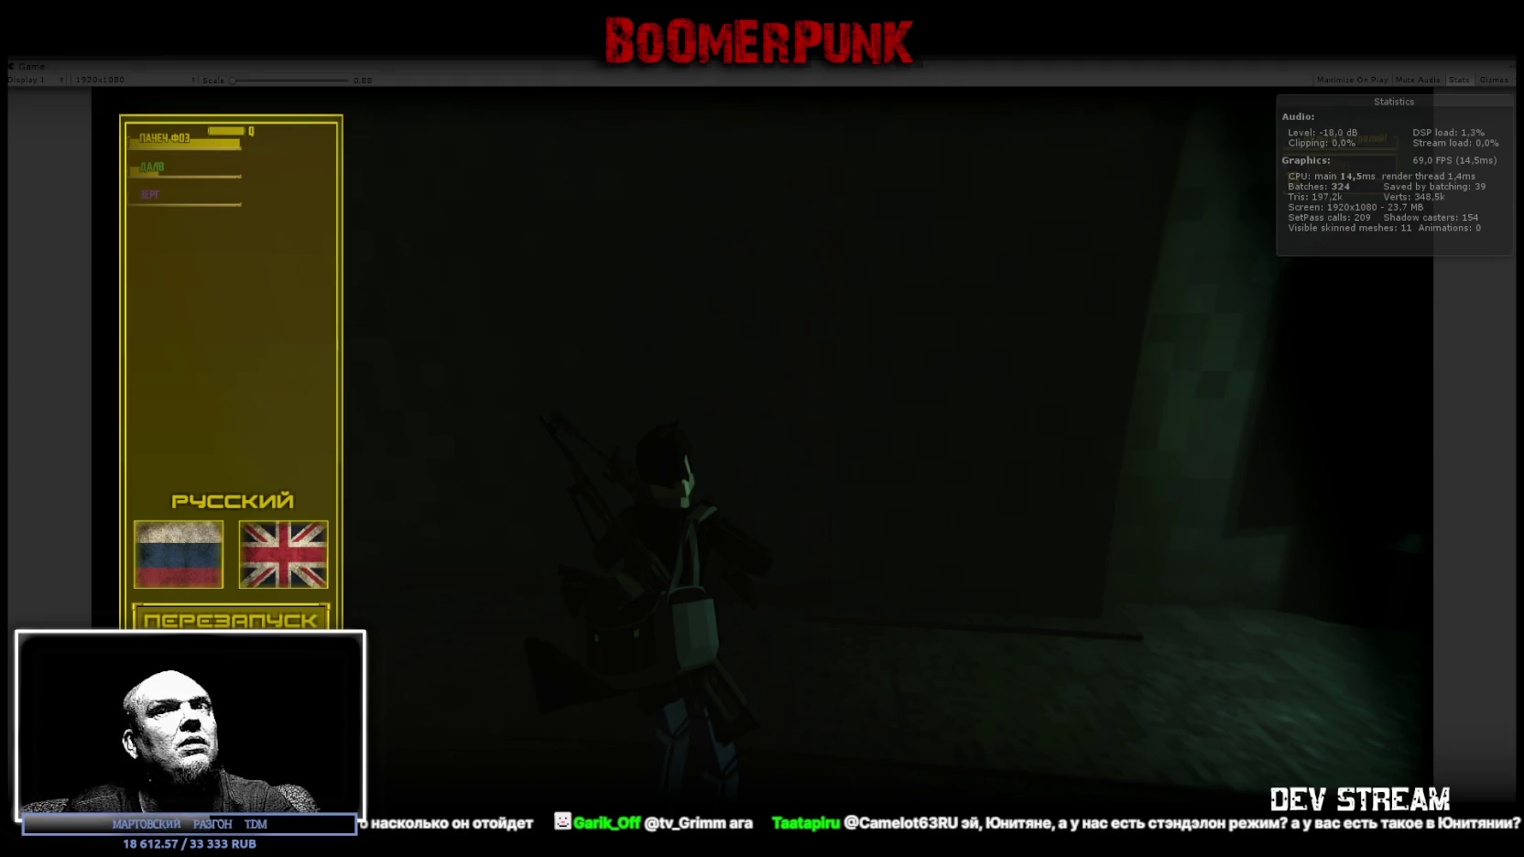
Exit Play mode with Ctrl+P to return to editing the 055_GP_Atrium3 scene.
left_click(928, 392)
key("ctrl+p")
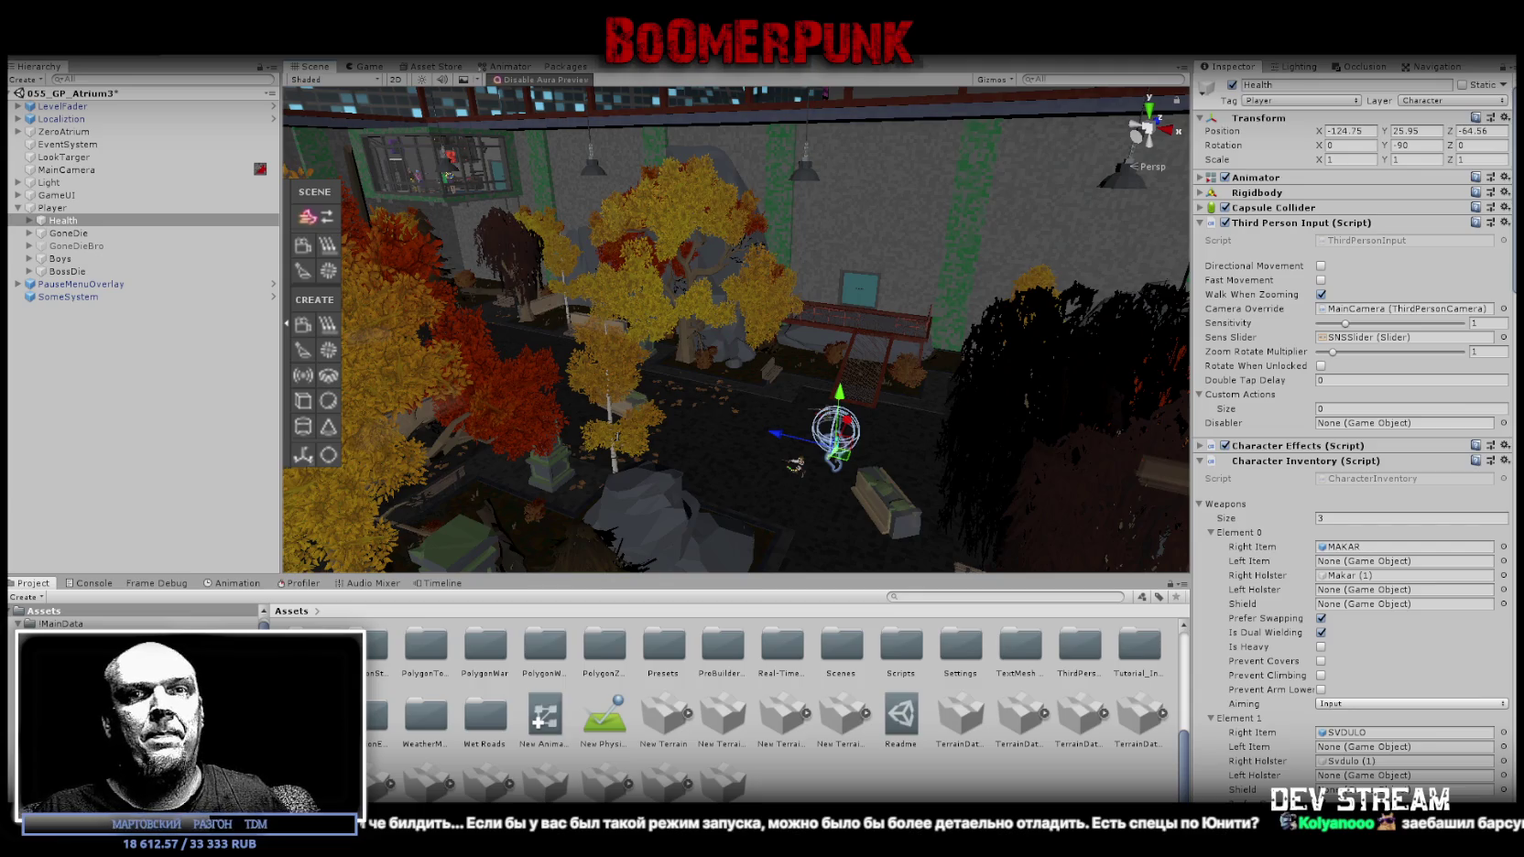
Fly the Scene view past the glass room, teal door and railing, then switch to the whiteboard.
mouse_move(907, 319)
left_mouse_down()
mouse_move(763, 340)
mouse_move(777, 327)
mouse_move(669, 249)
mouse_move(565, 241)
mouse_move(446, 367)
mouse_move(916, 329)
left_mouse_up()
mouse_move(1203, 293)
left_mouse_down()
mouse_move(671, 295)
mouse_move(715, 301)
mouse_move(587, 385)
mouse_move(934, 381)
left_mouse_up()
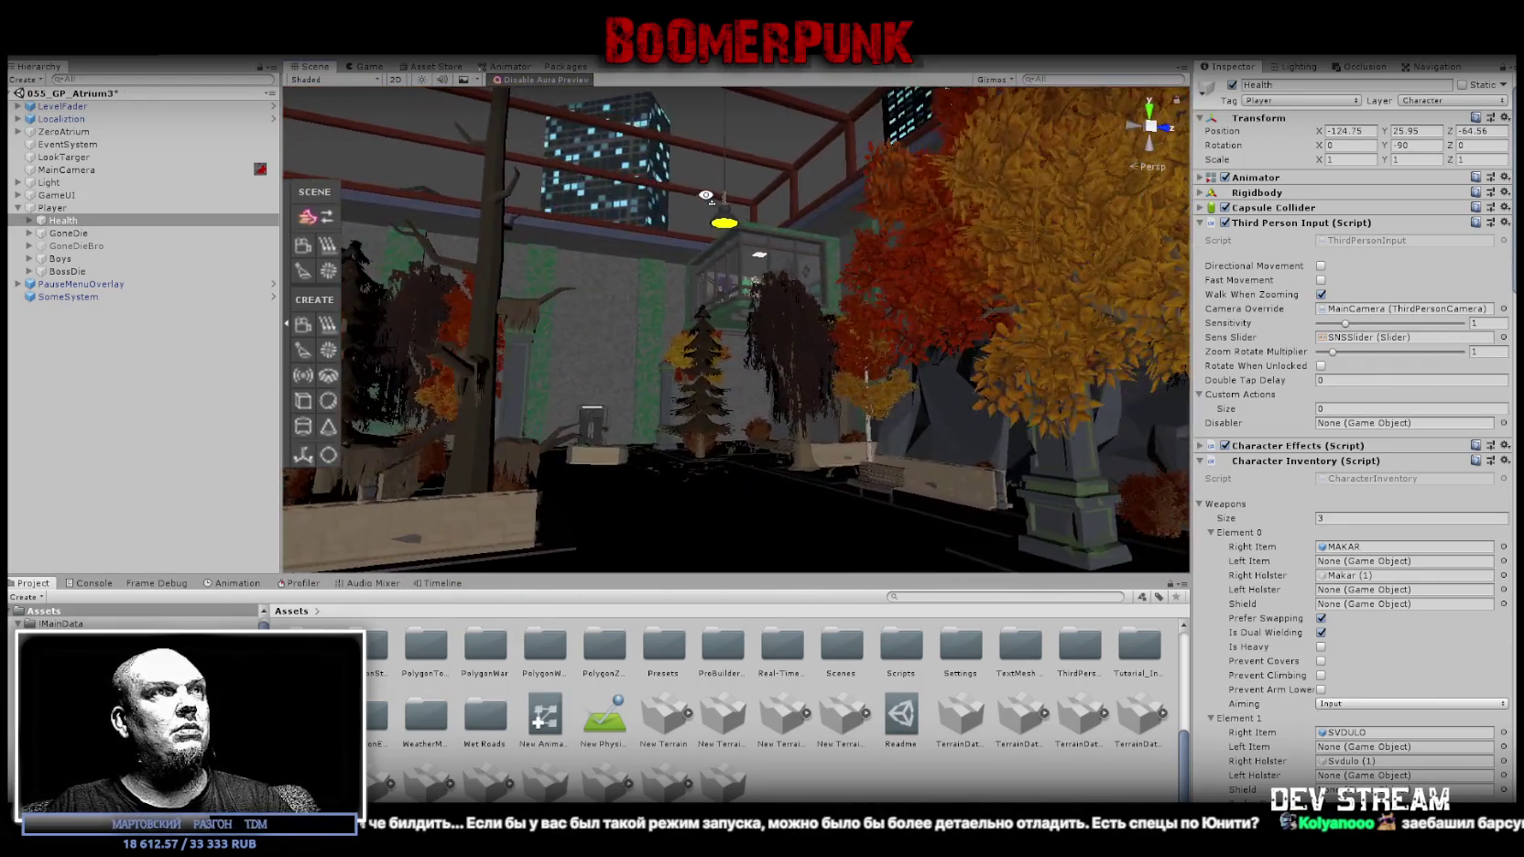
left_click_drag(746, 327, 914, 346)
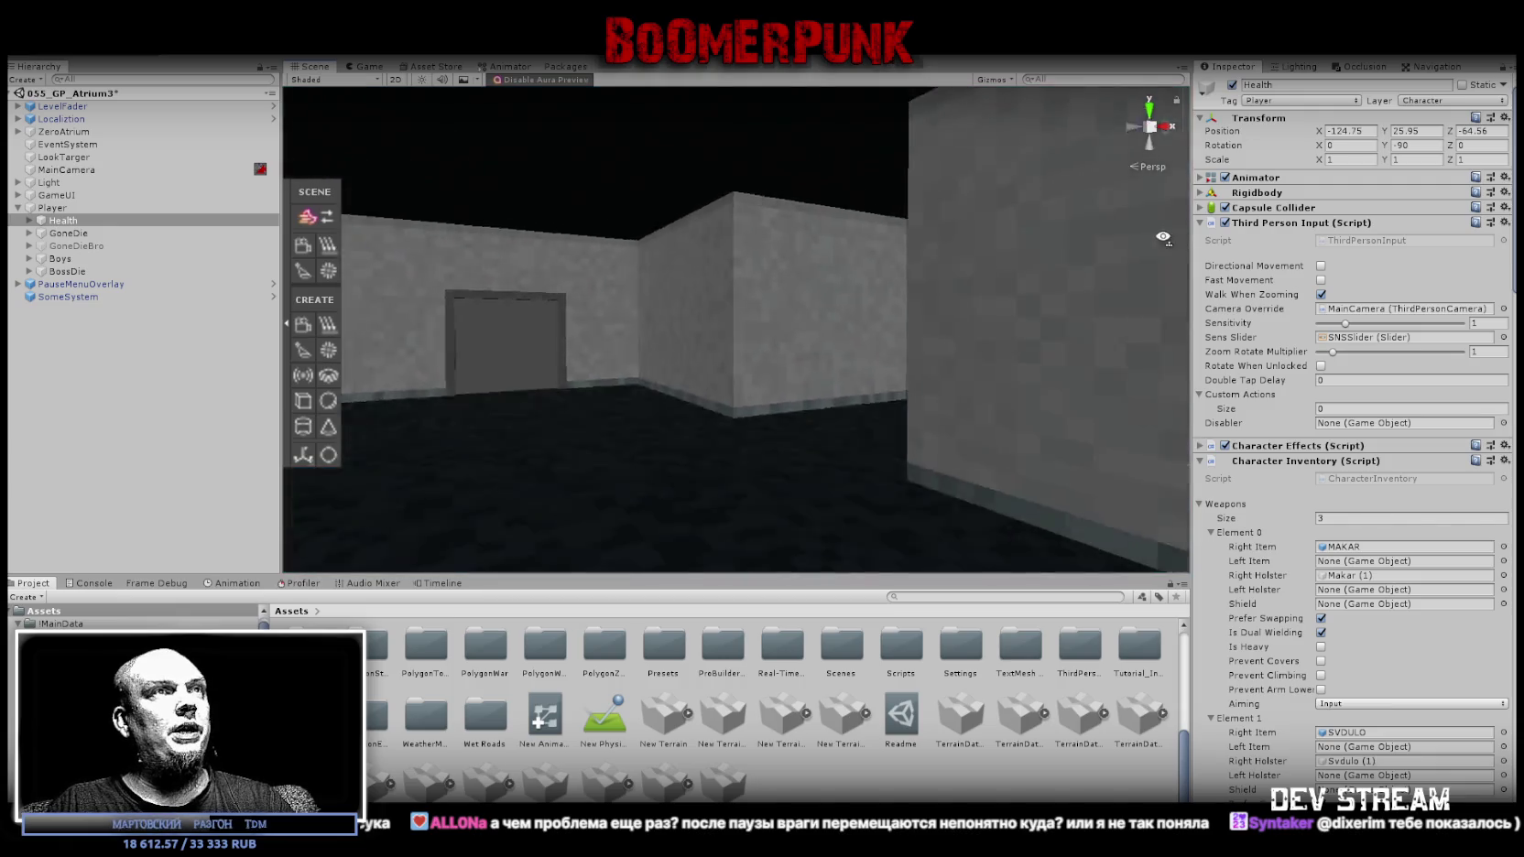
mouse_move(1163, 237)
left_mouse_down()
mouse_move(291, 235)
mouse_move(1003, 280)
mouse_move(1451, 261)
mouse_move(128, 285)
mouse_move(291, 292)
left_mouse_up()
mouse_move(348, 234)
left_mouse_down()
mouse_move(1395, 240)
mouse_move(239, 256)
mouse_move(798, 274)
left_mouse_up()
mouse_move(940, 297)
left_mouse_down()
mouse_move(728, 272)
mouse_move(895, 412)
mouse_move(513, 348)
mouse_move(722, 345)
mouse_move(756, 302)
left_mouse_up()
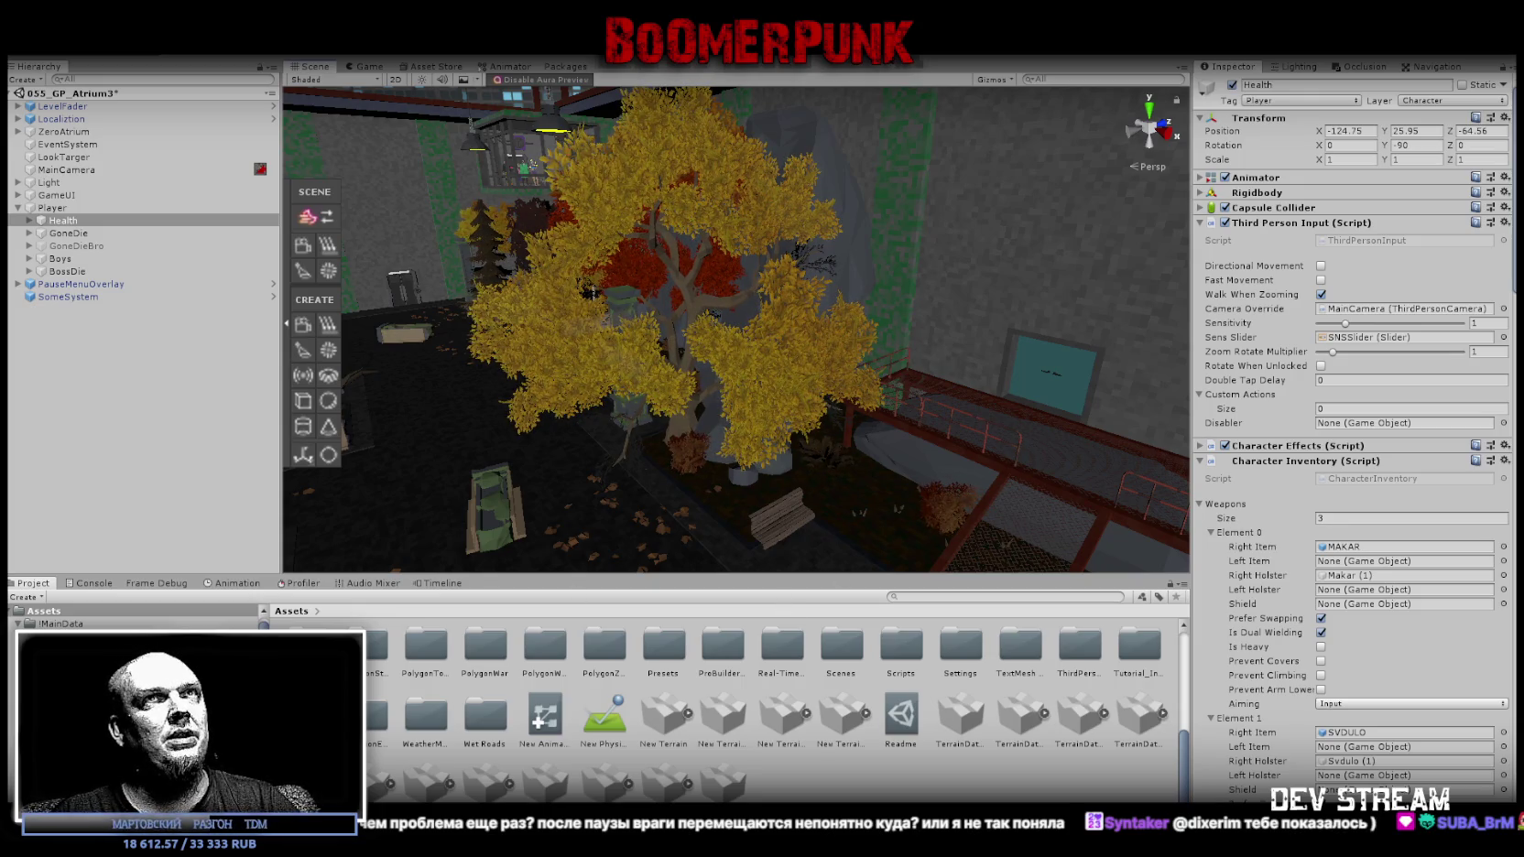
key("alt+Tab")
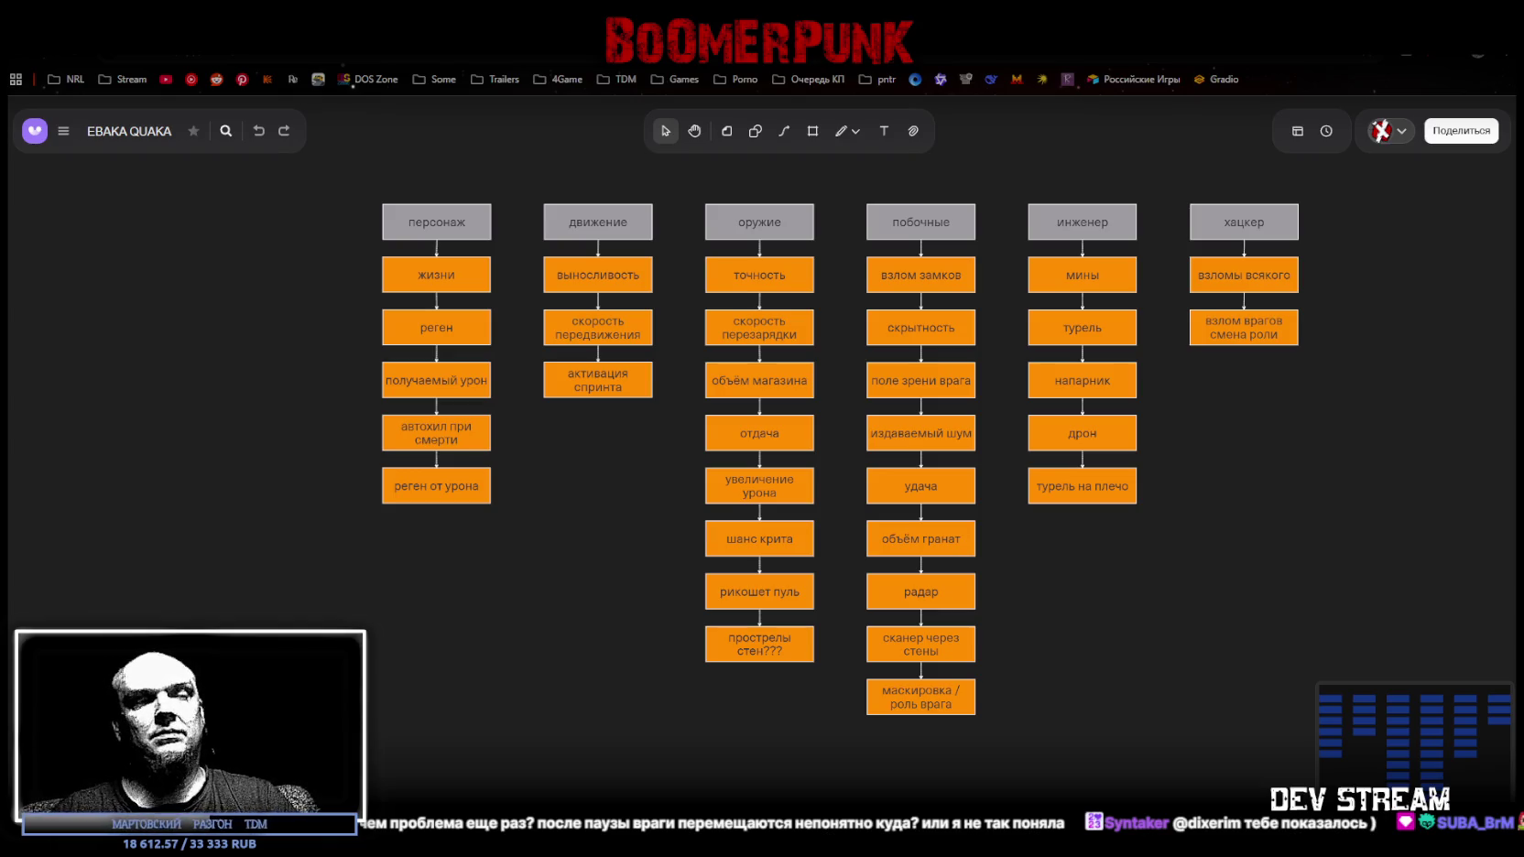
Switch from the Whimsical skill-tree board back to the paused game window.
key("alt+Tab")
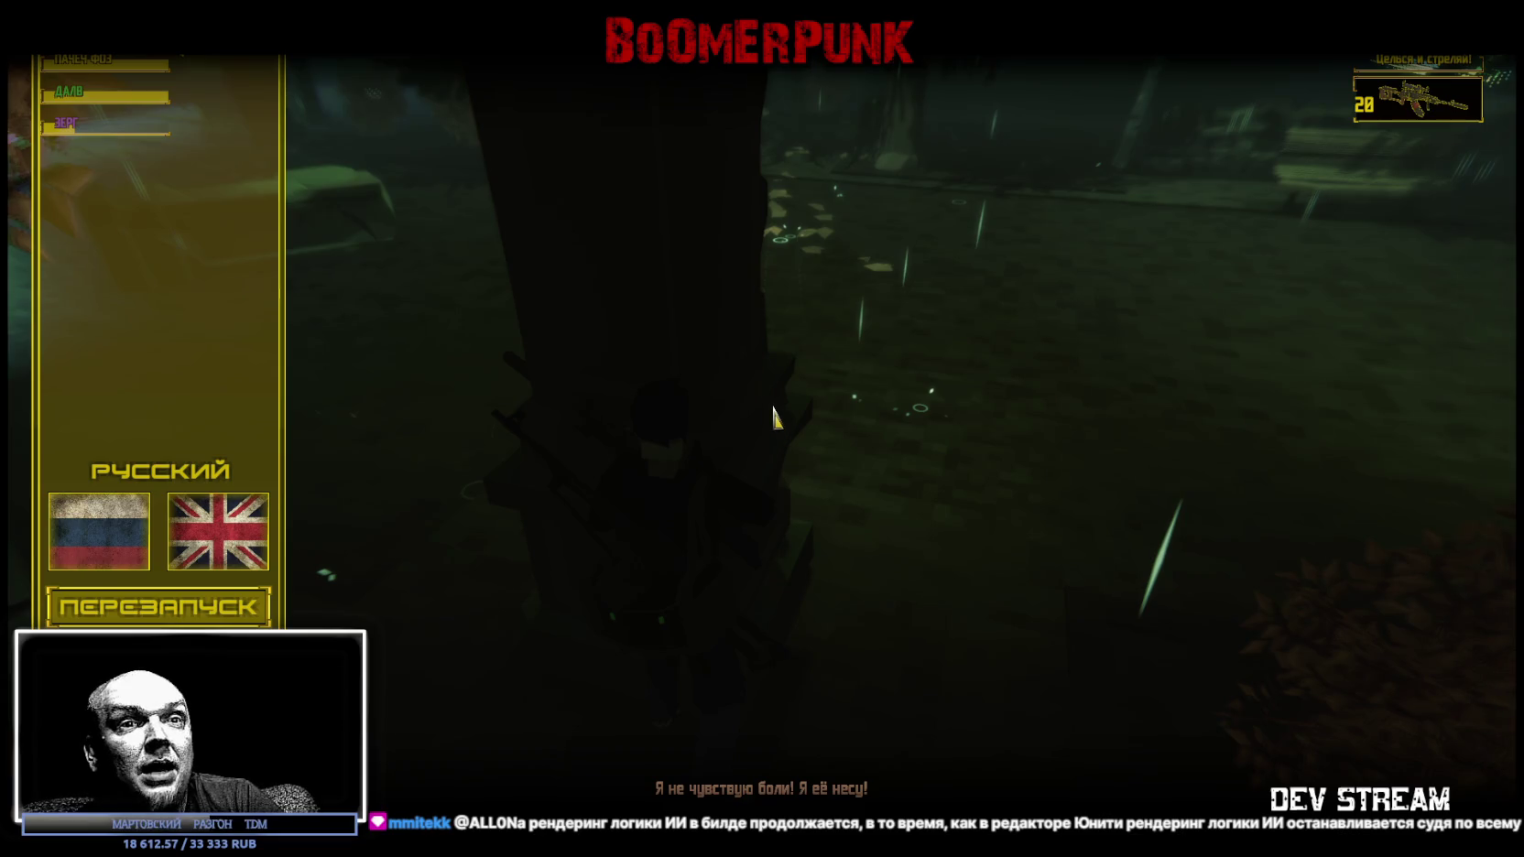
Restart the forest level from the last save using the ПЕРЕЗАПУСК pause option.
key("Escape")
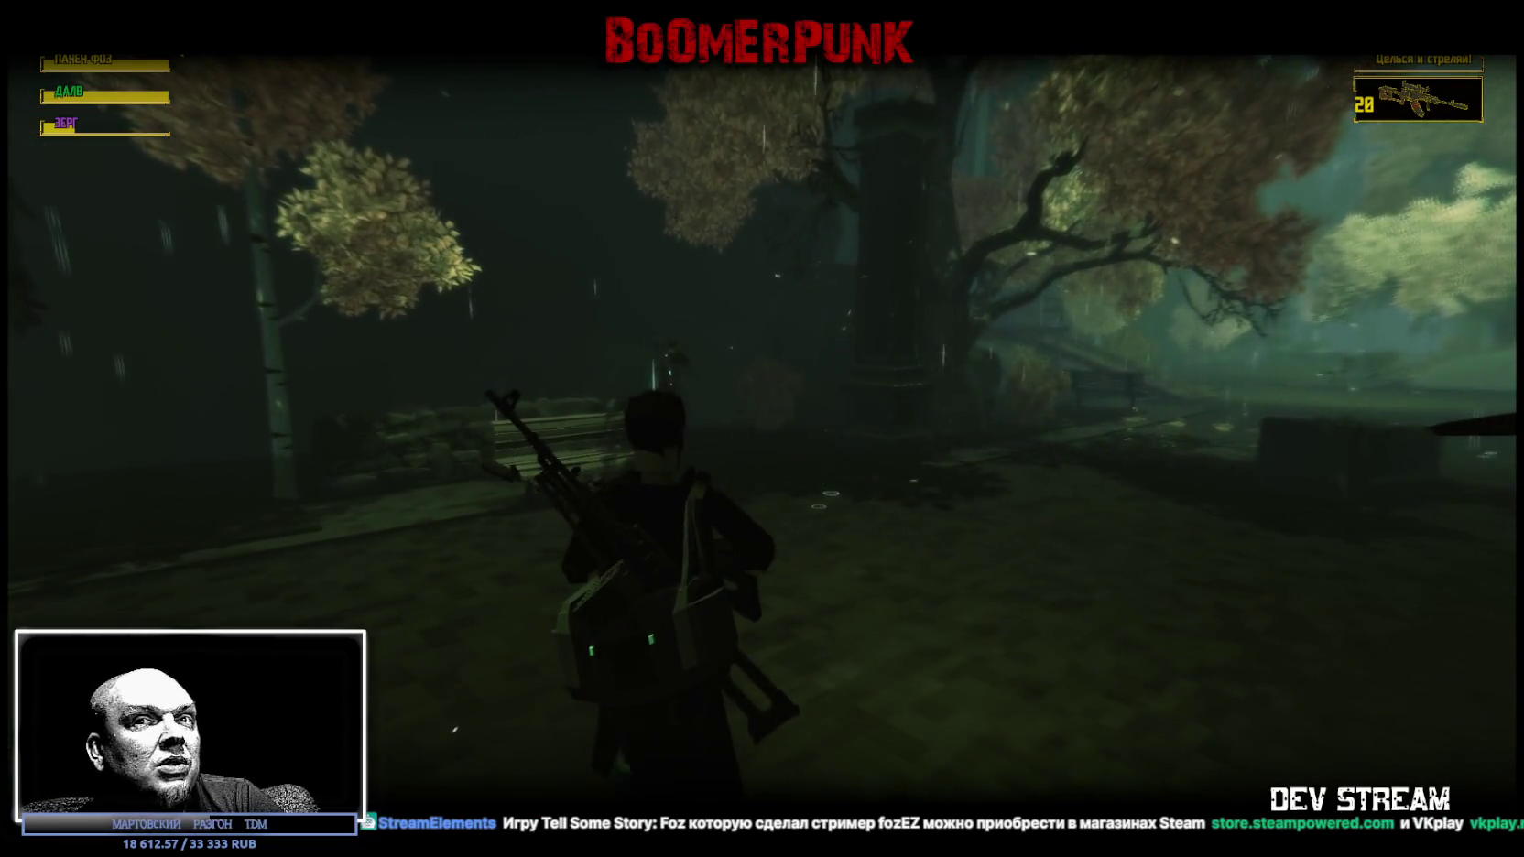
key("Escape")
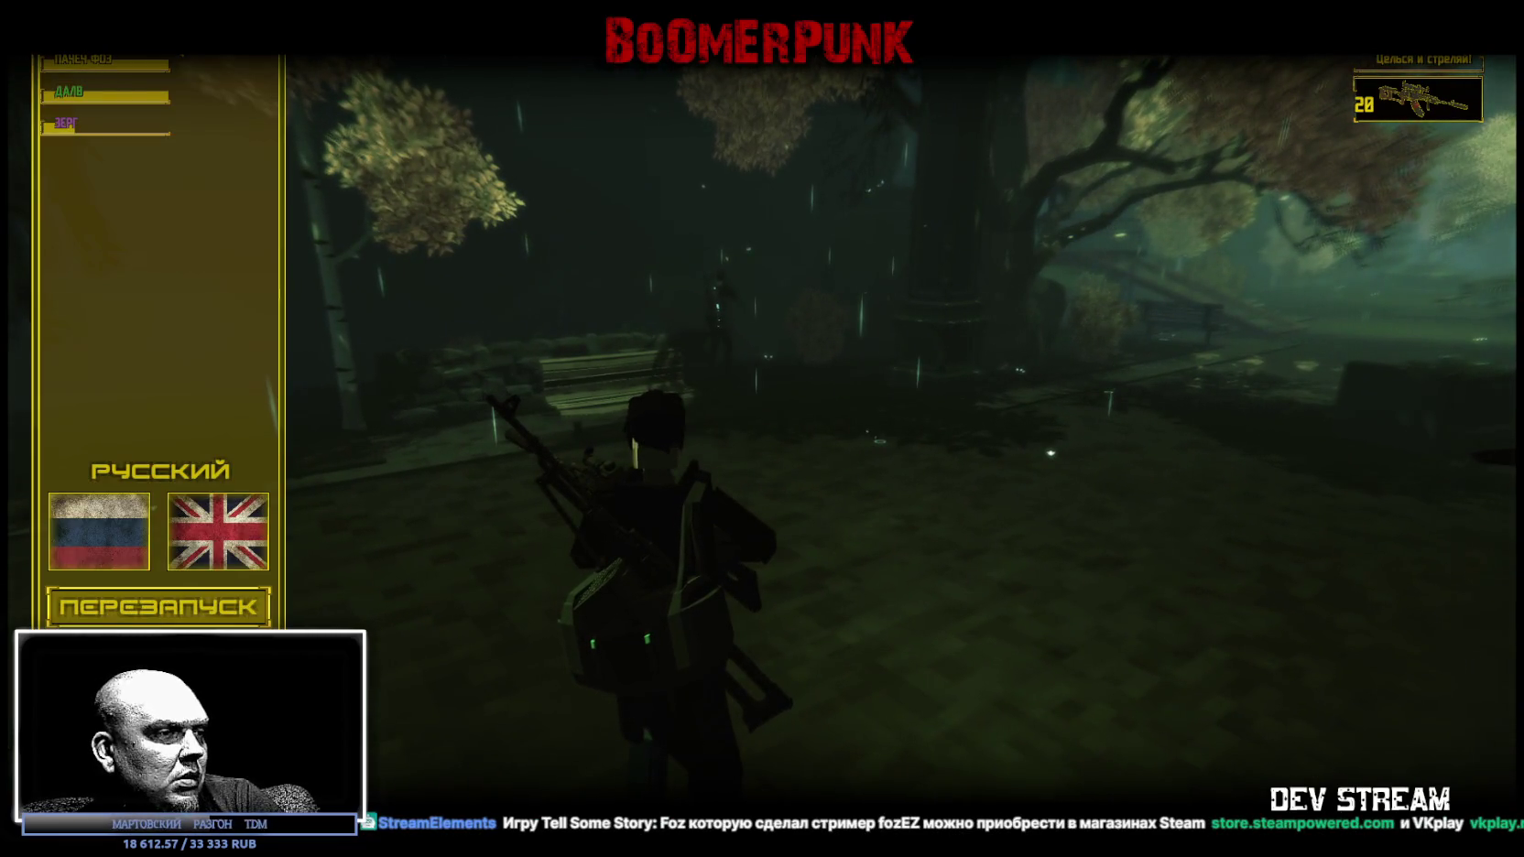
left_click(158, 606)
left_click(540, 783)
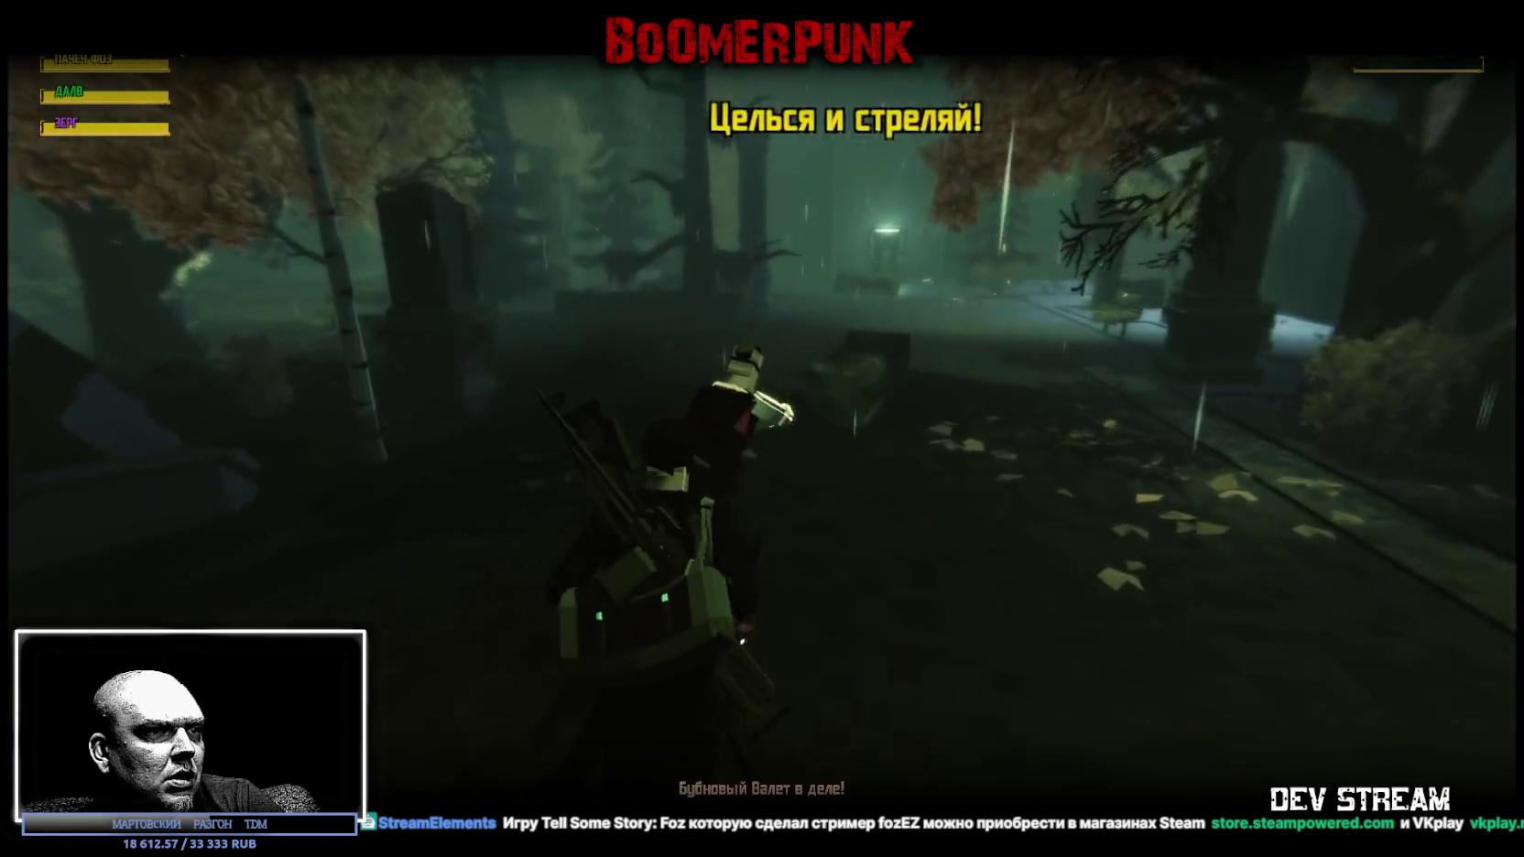
Walk deeper into the restarted forest toward the lit doorway, then pause the game.
key("w")
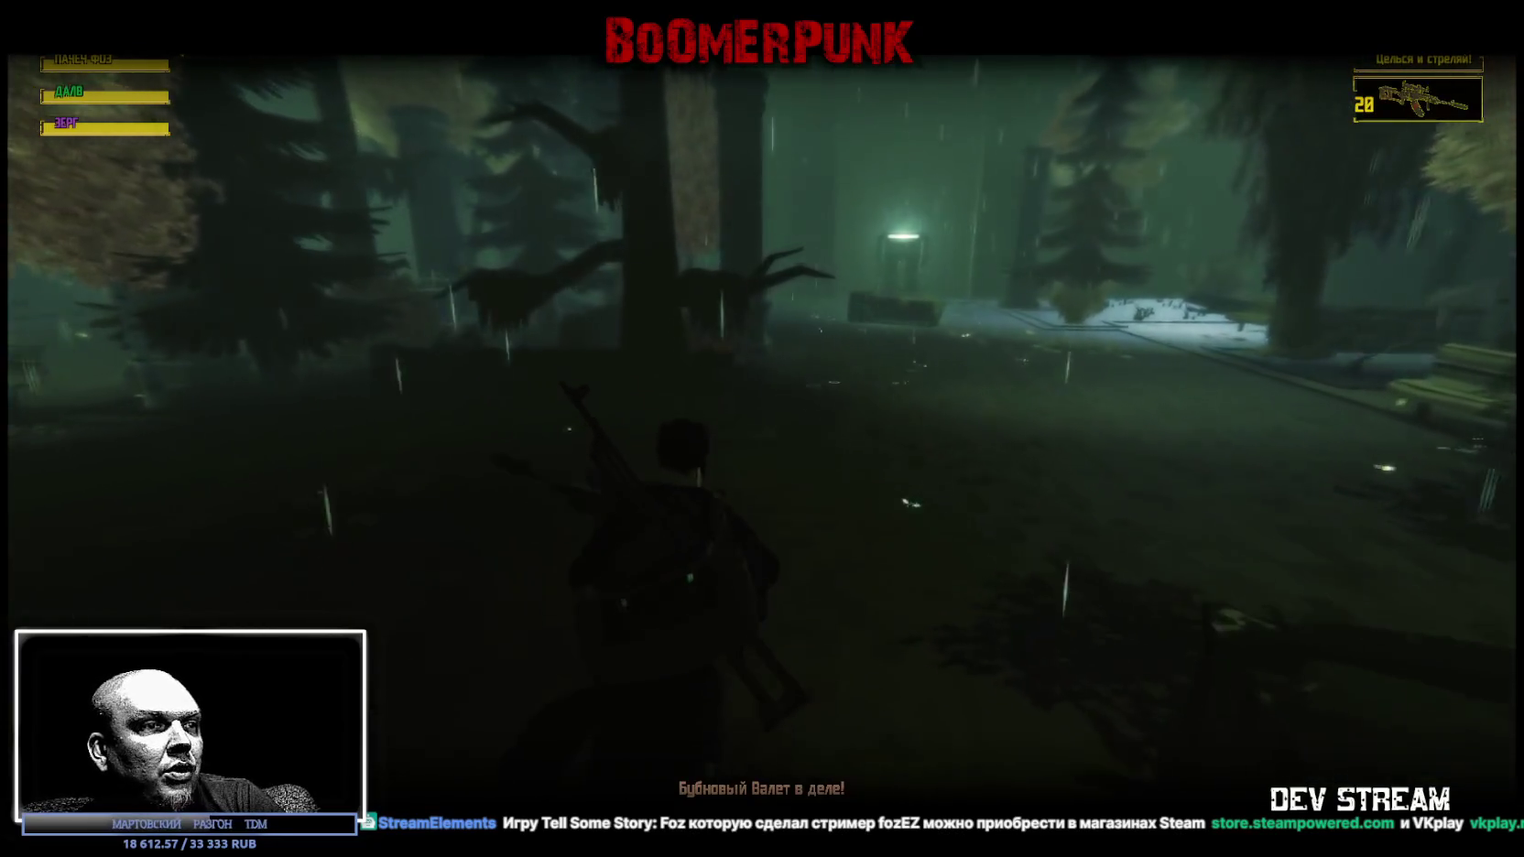
key("w")
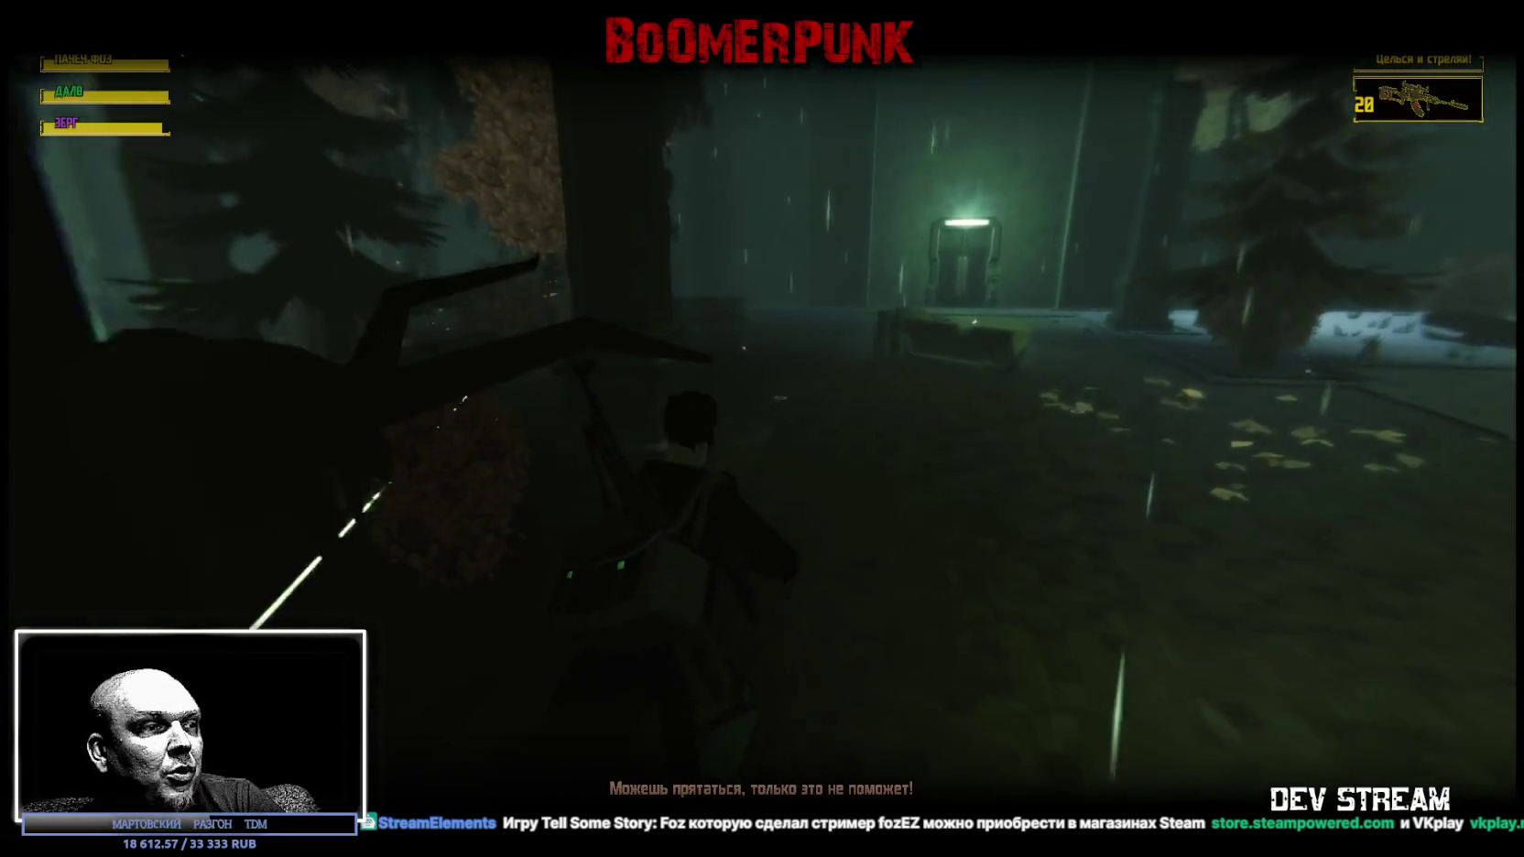
key("w")
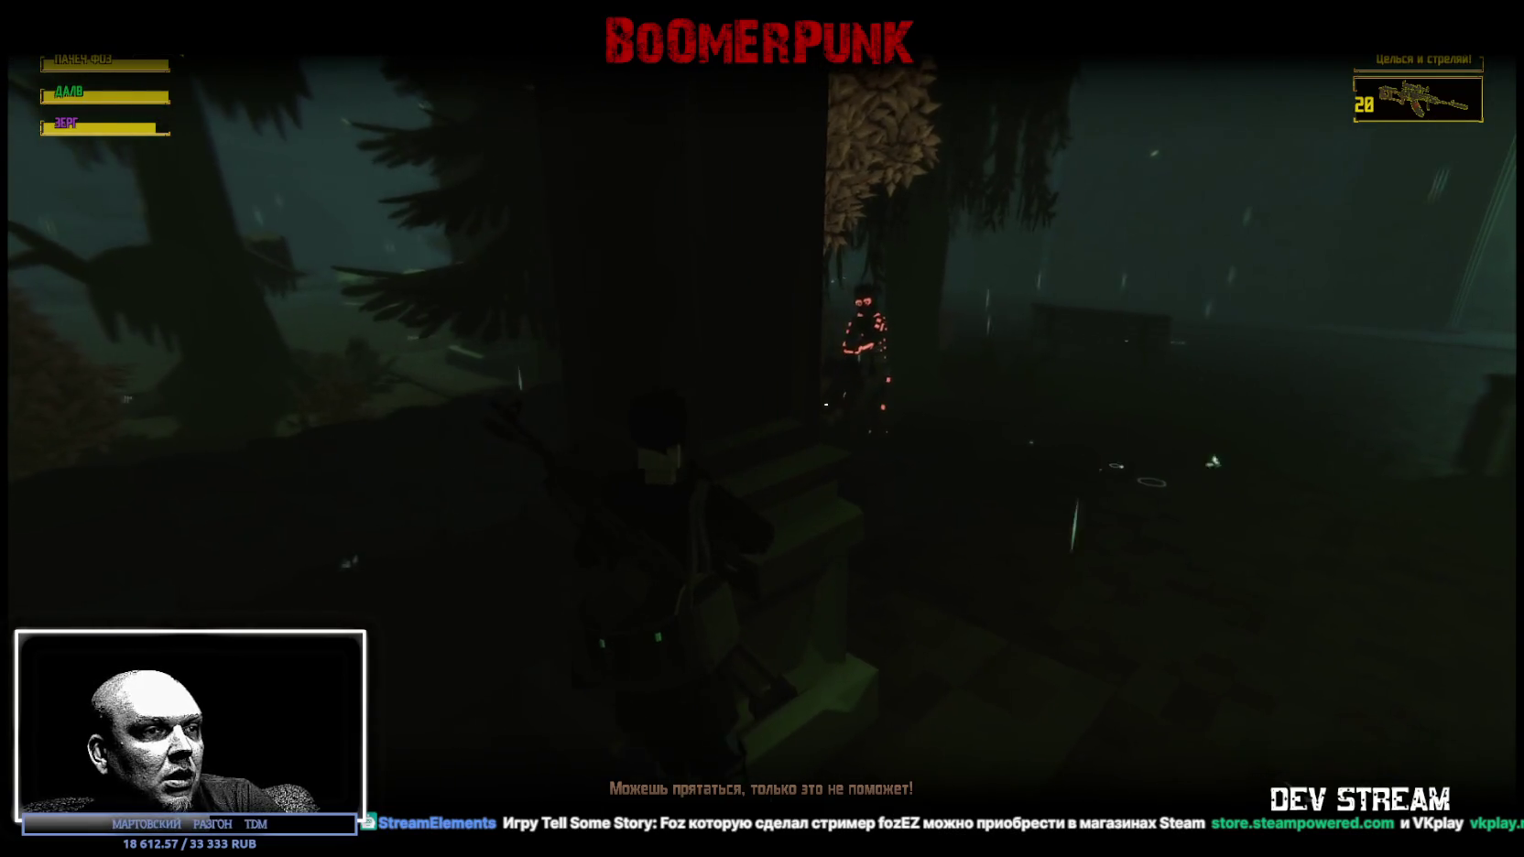
key("Escape")
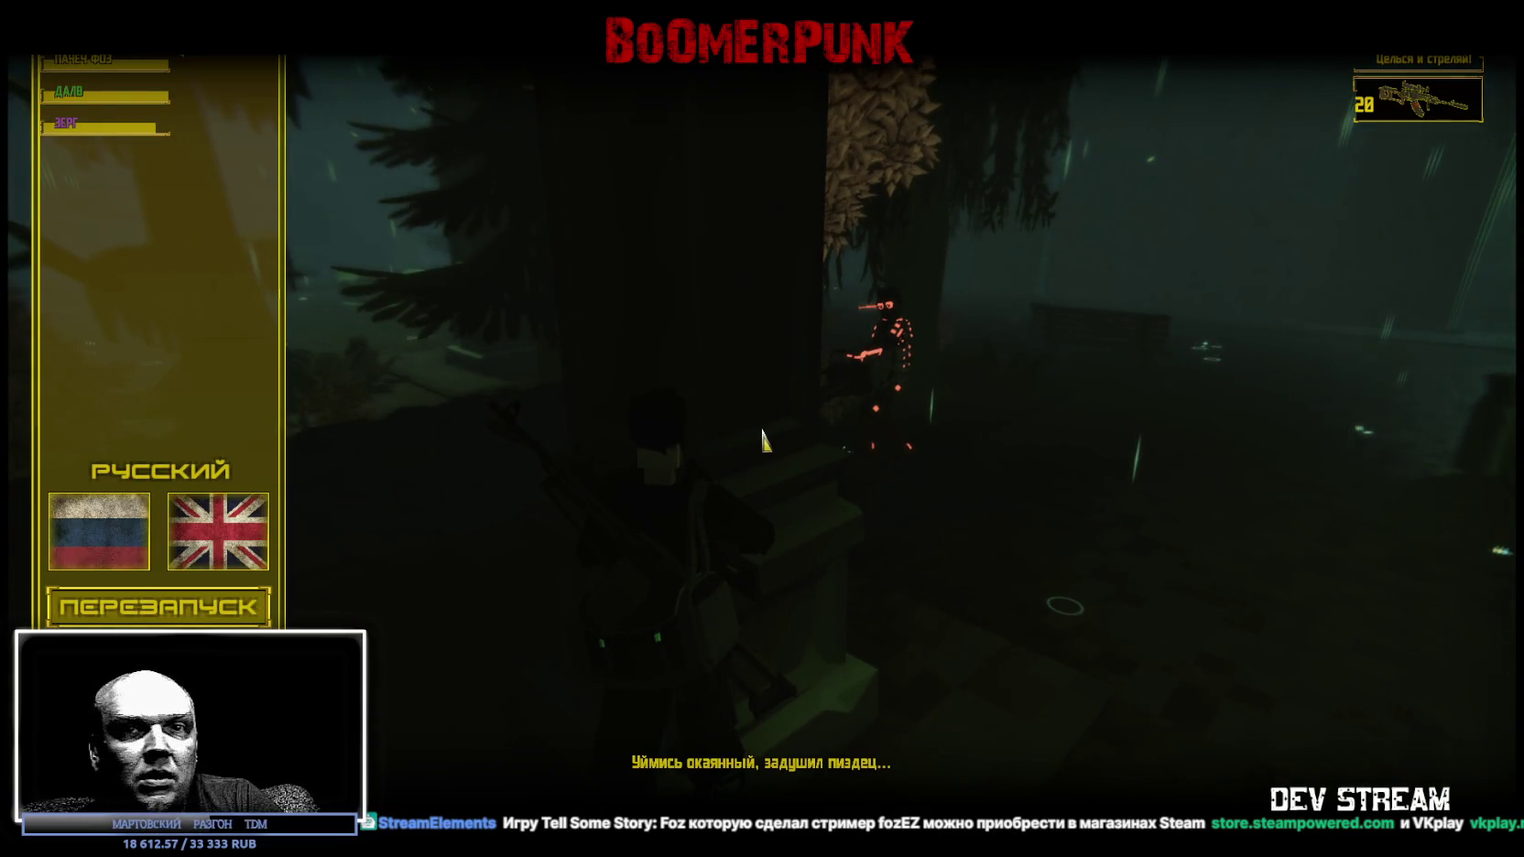
key("Escape")
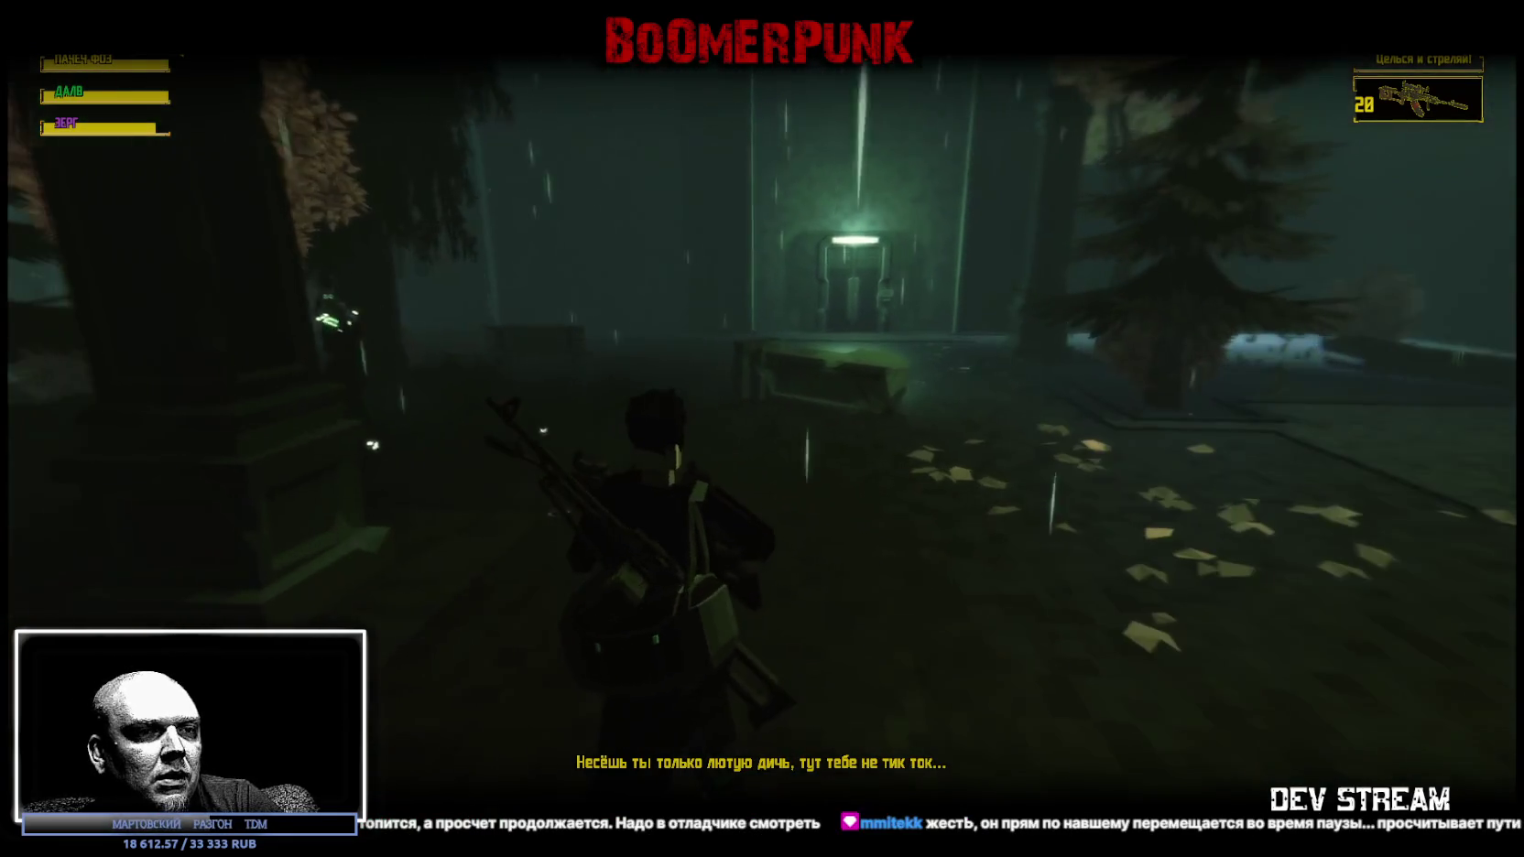
key("Escape")
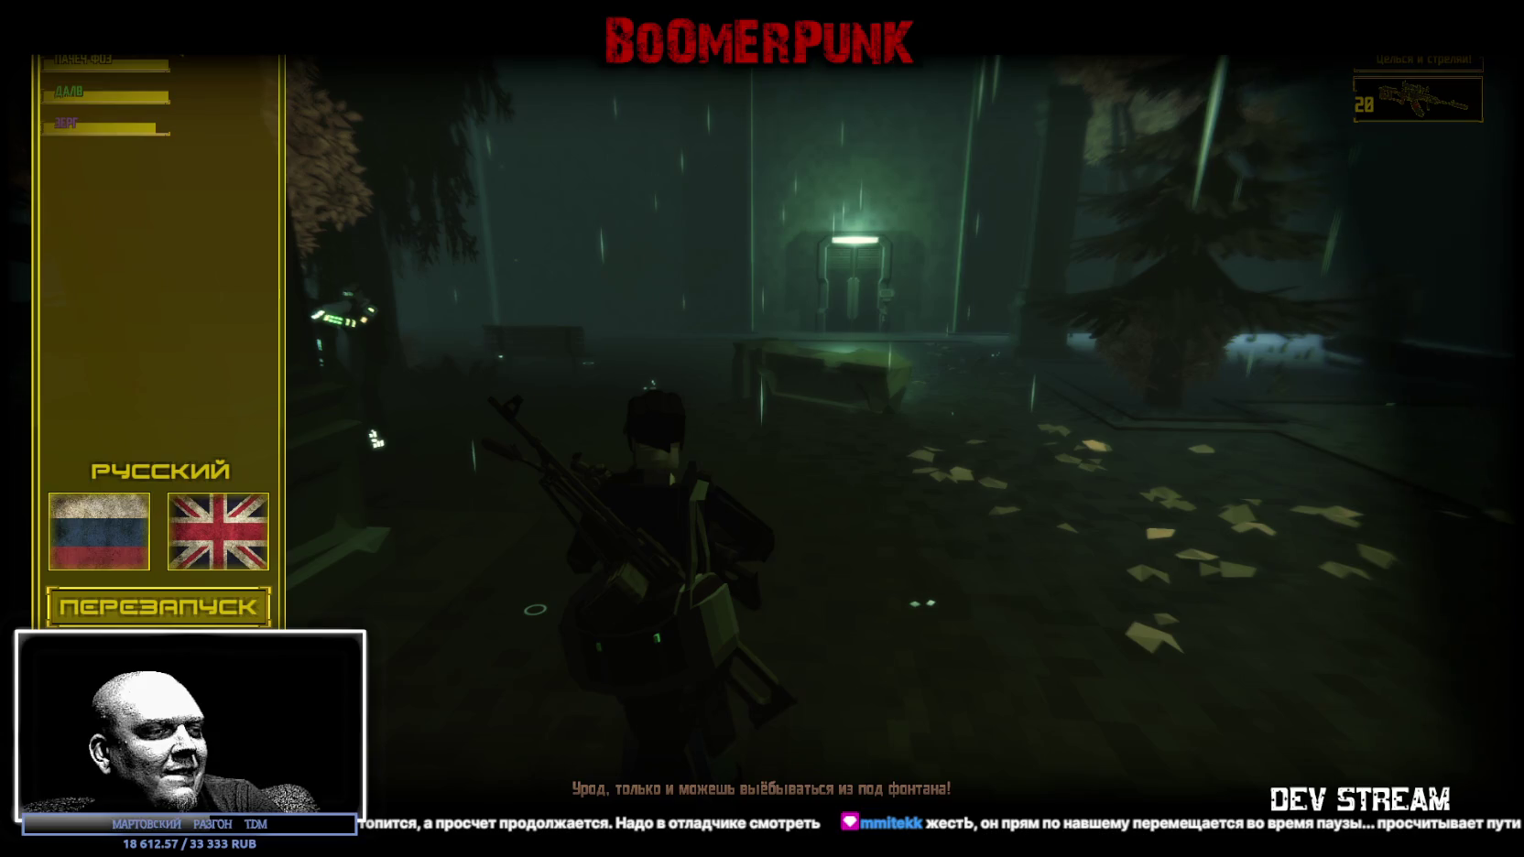
Open the 'Жесть, уже уходишь?' prompt, dismiss it once, reopen it and confirm quitting.
key("Escape")
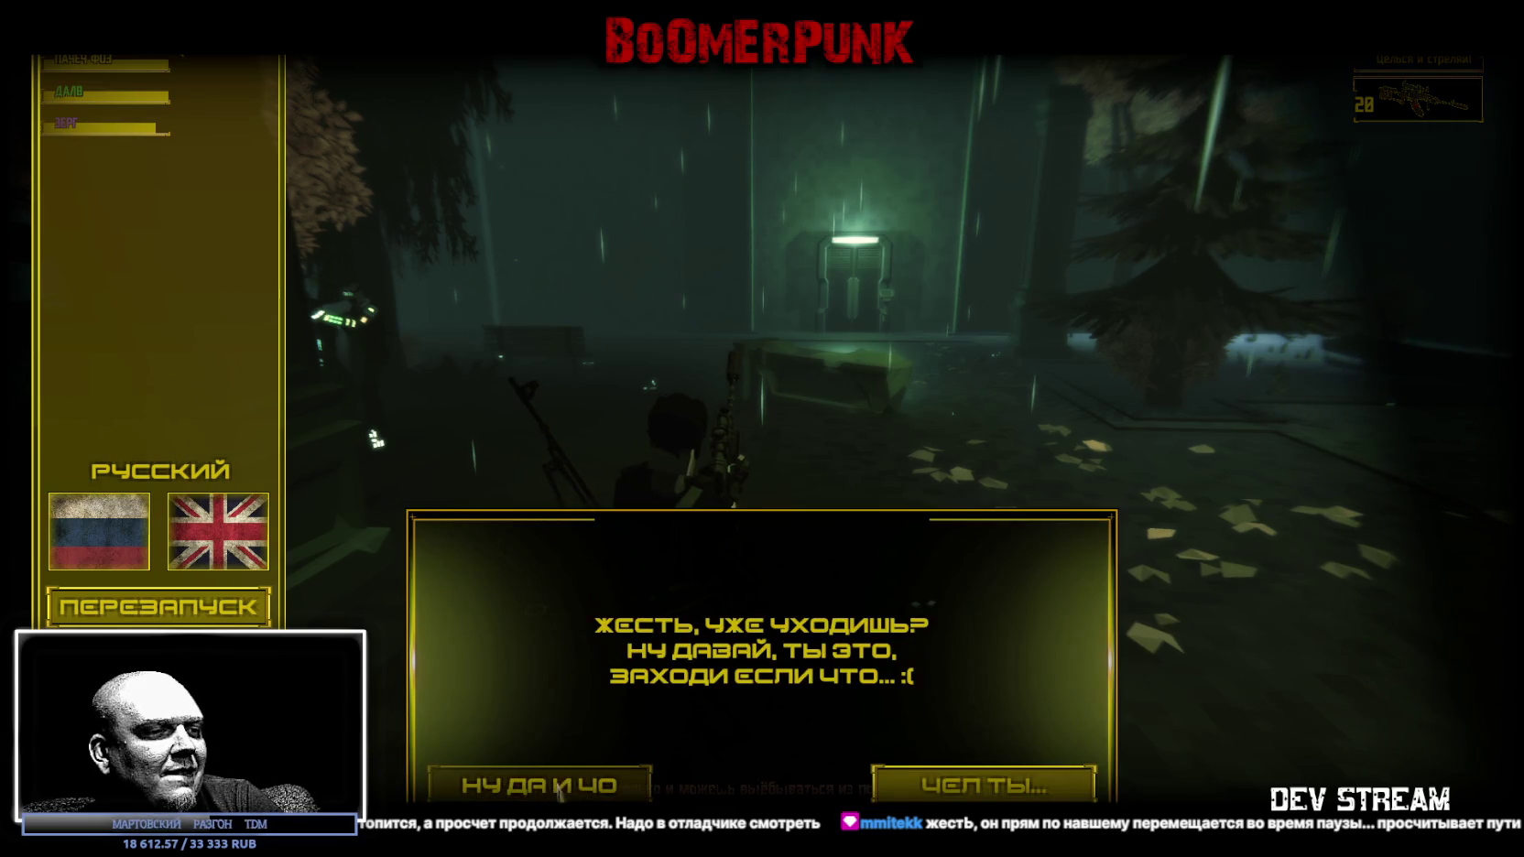
left_click(541, 785)
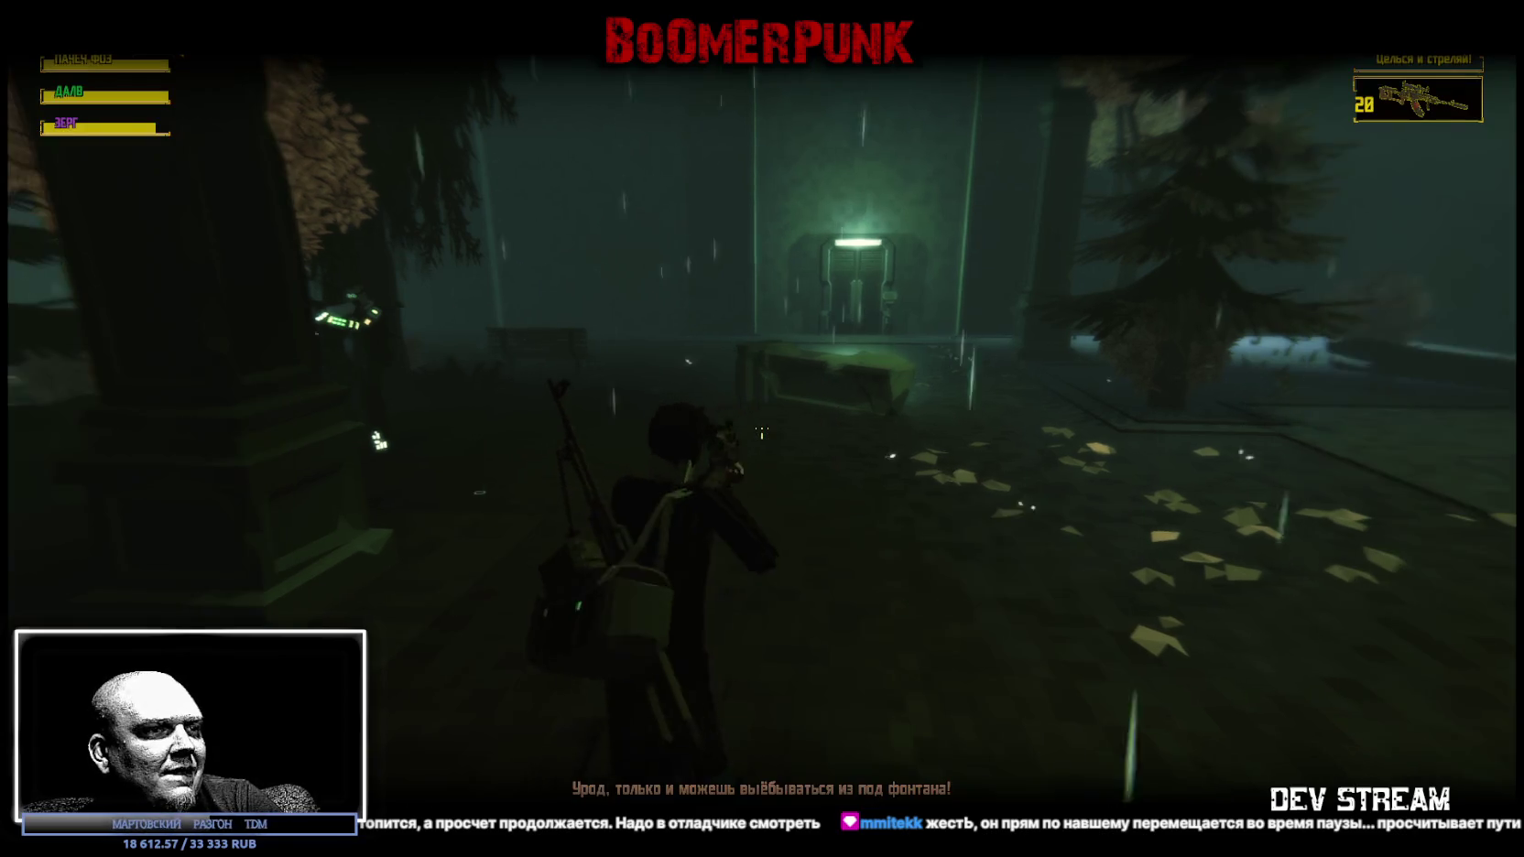
key("Escape")
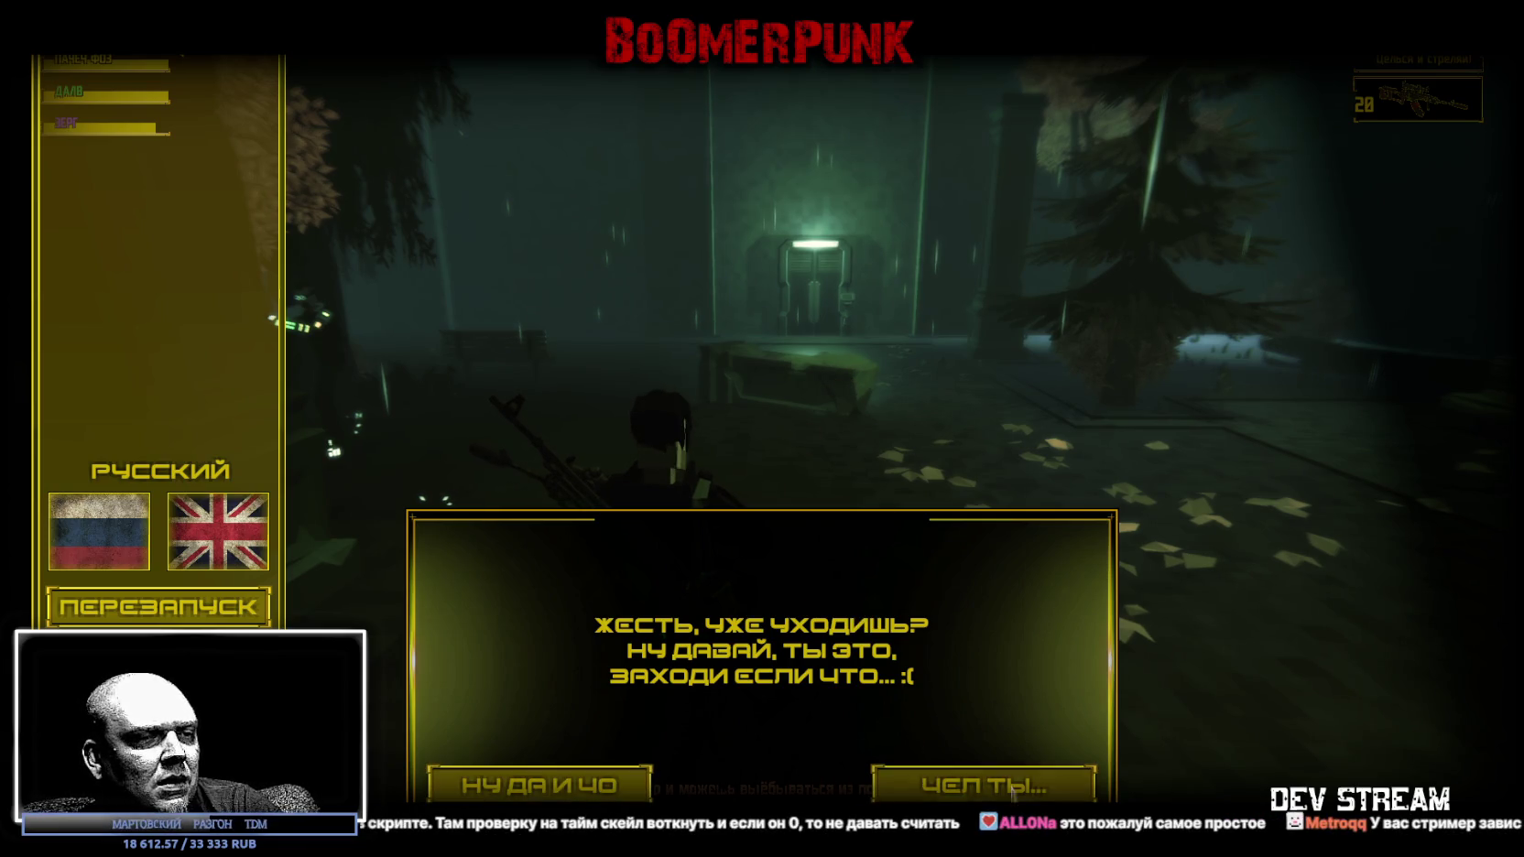
left_click(983, 785)
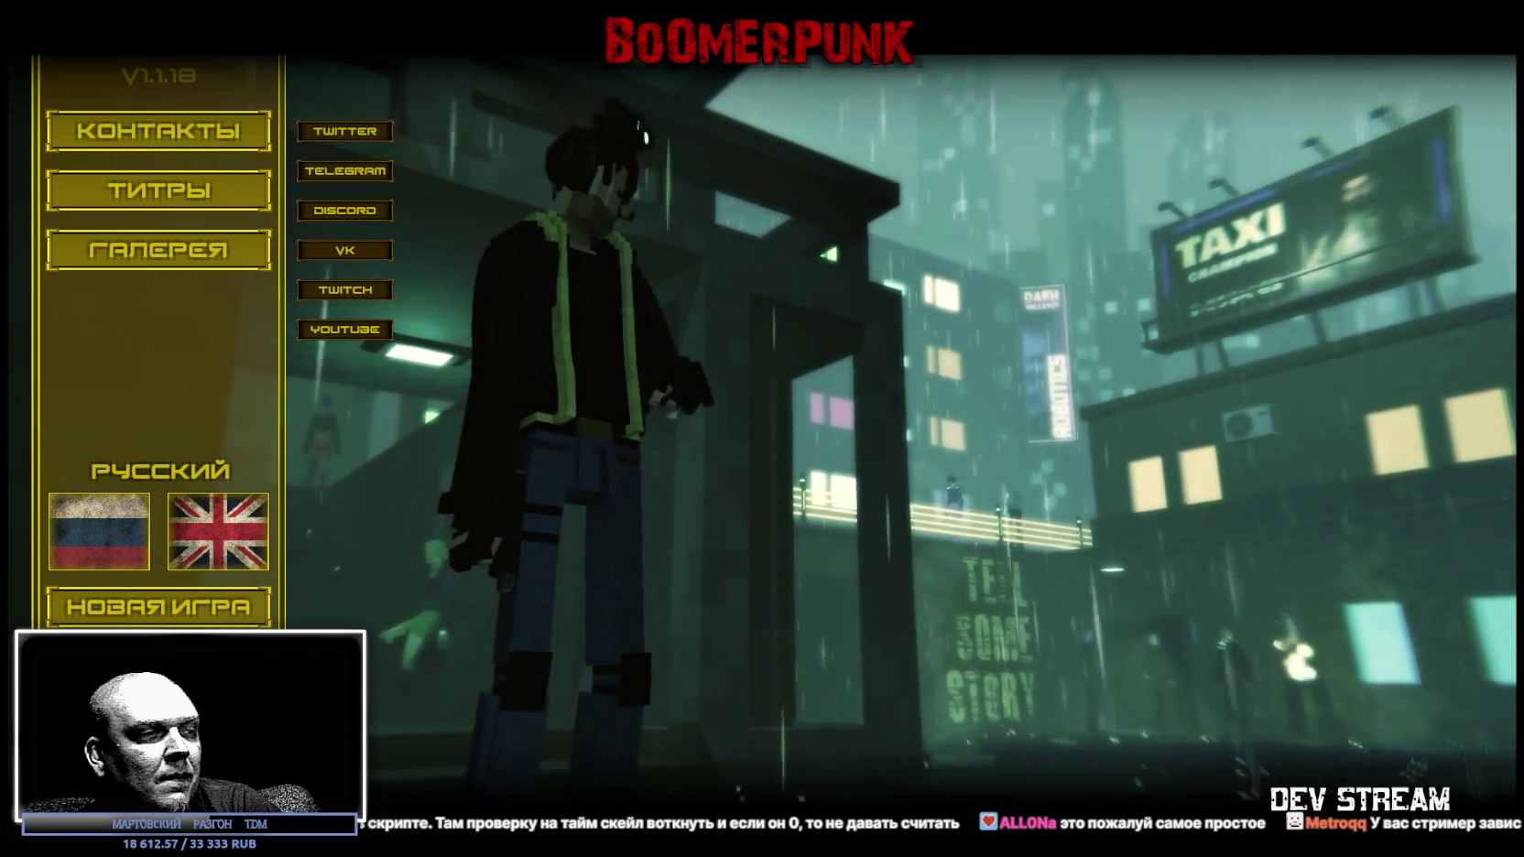
Load a forest level from the ОХОТА panel of СЕГМЕНТ #11 in the segment list.
key("F1")
left_click(1364, 627)
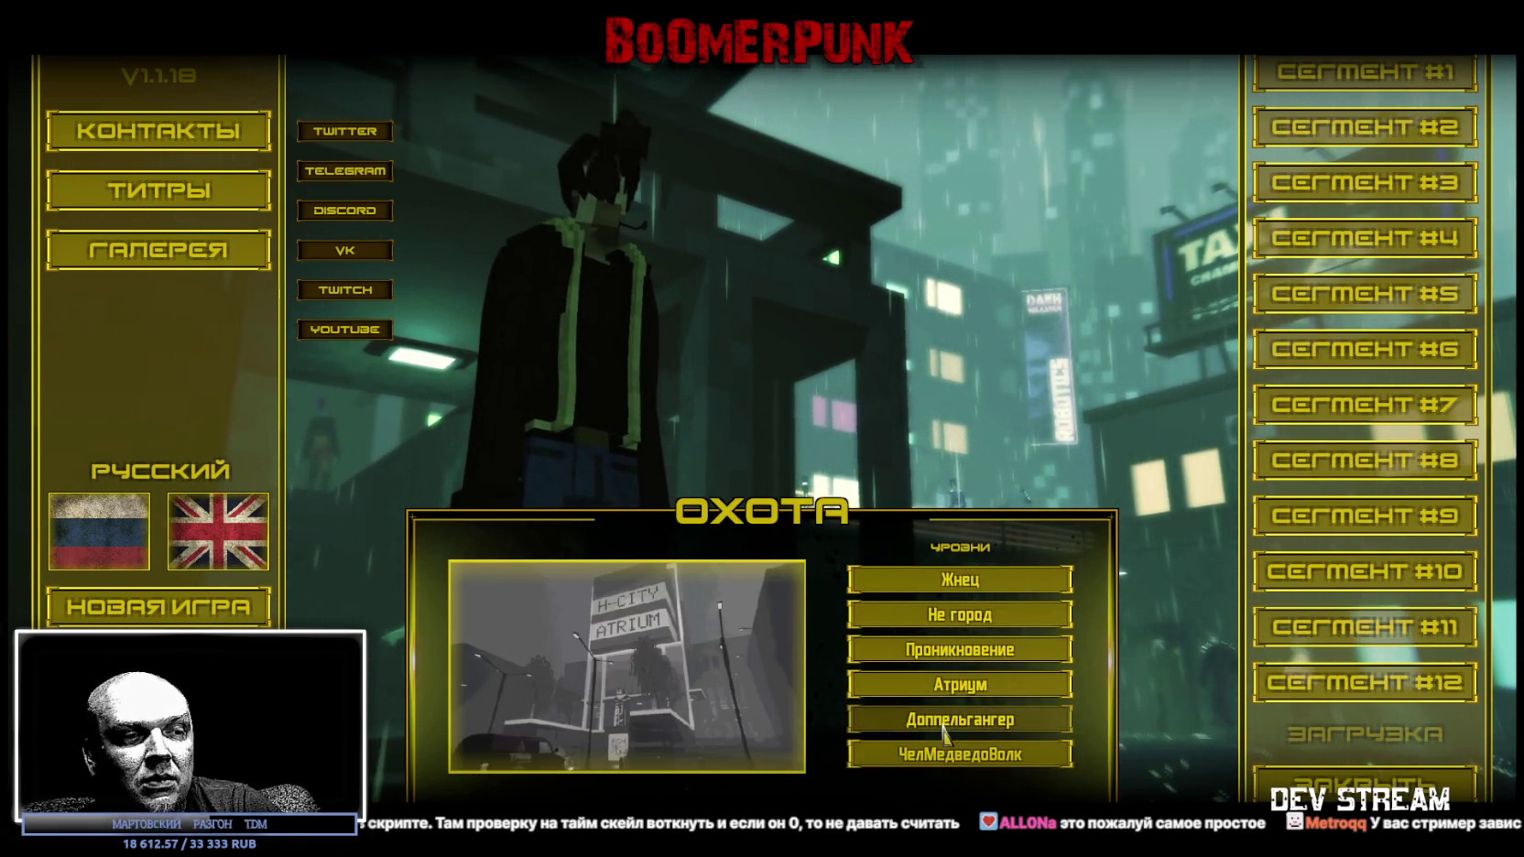
left_click(1041, 666)
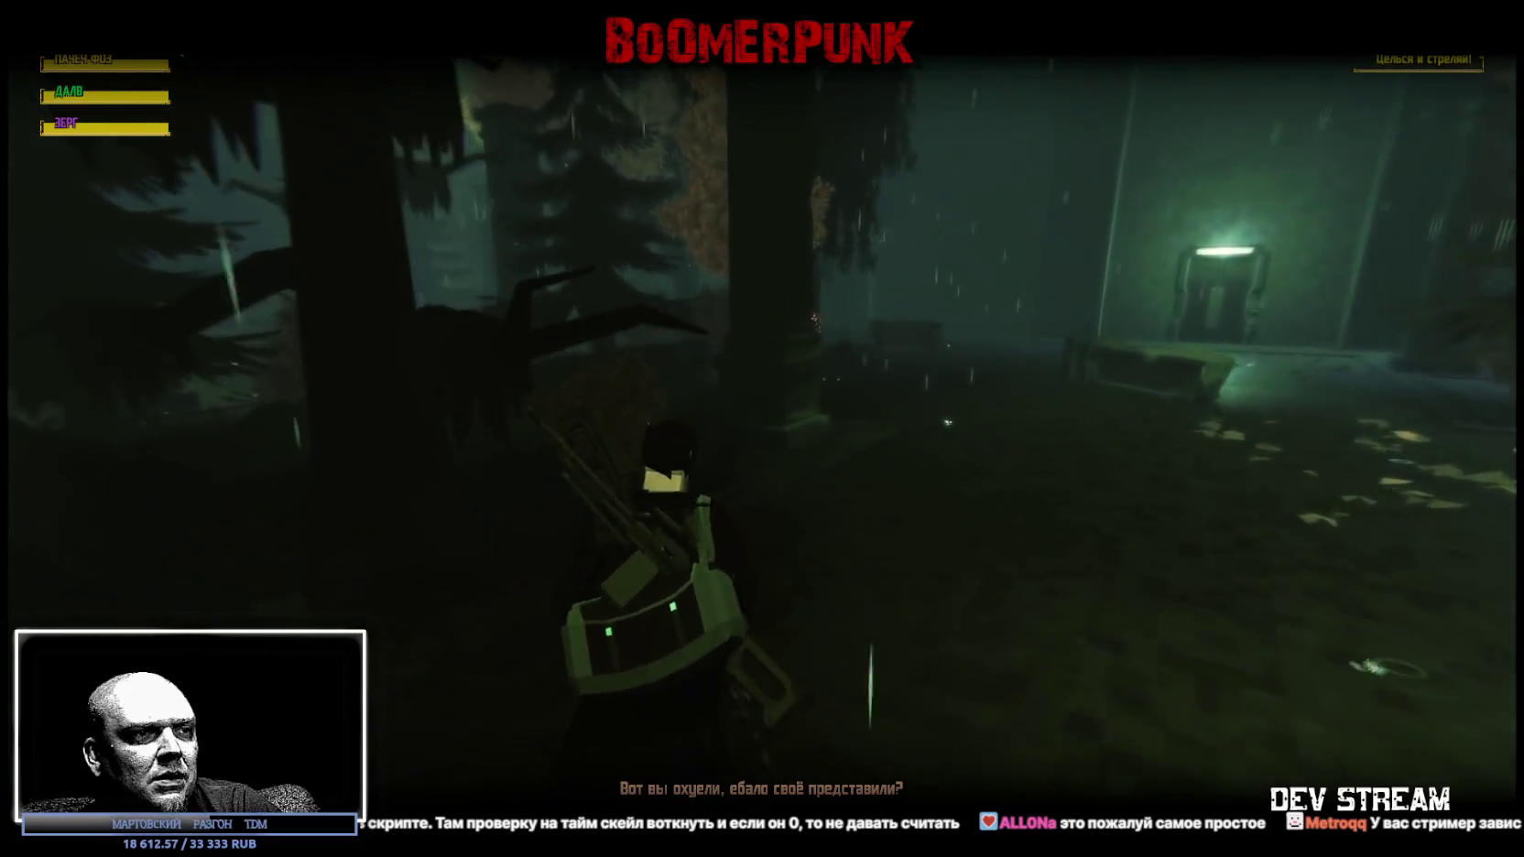
Pause and resume the game, then answer the quit confirmation to exit.
key("Escape")
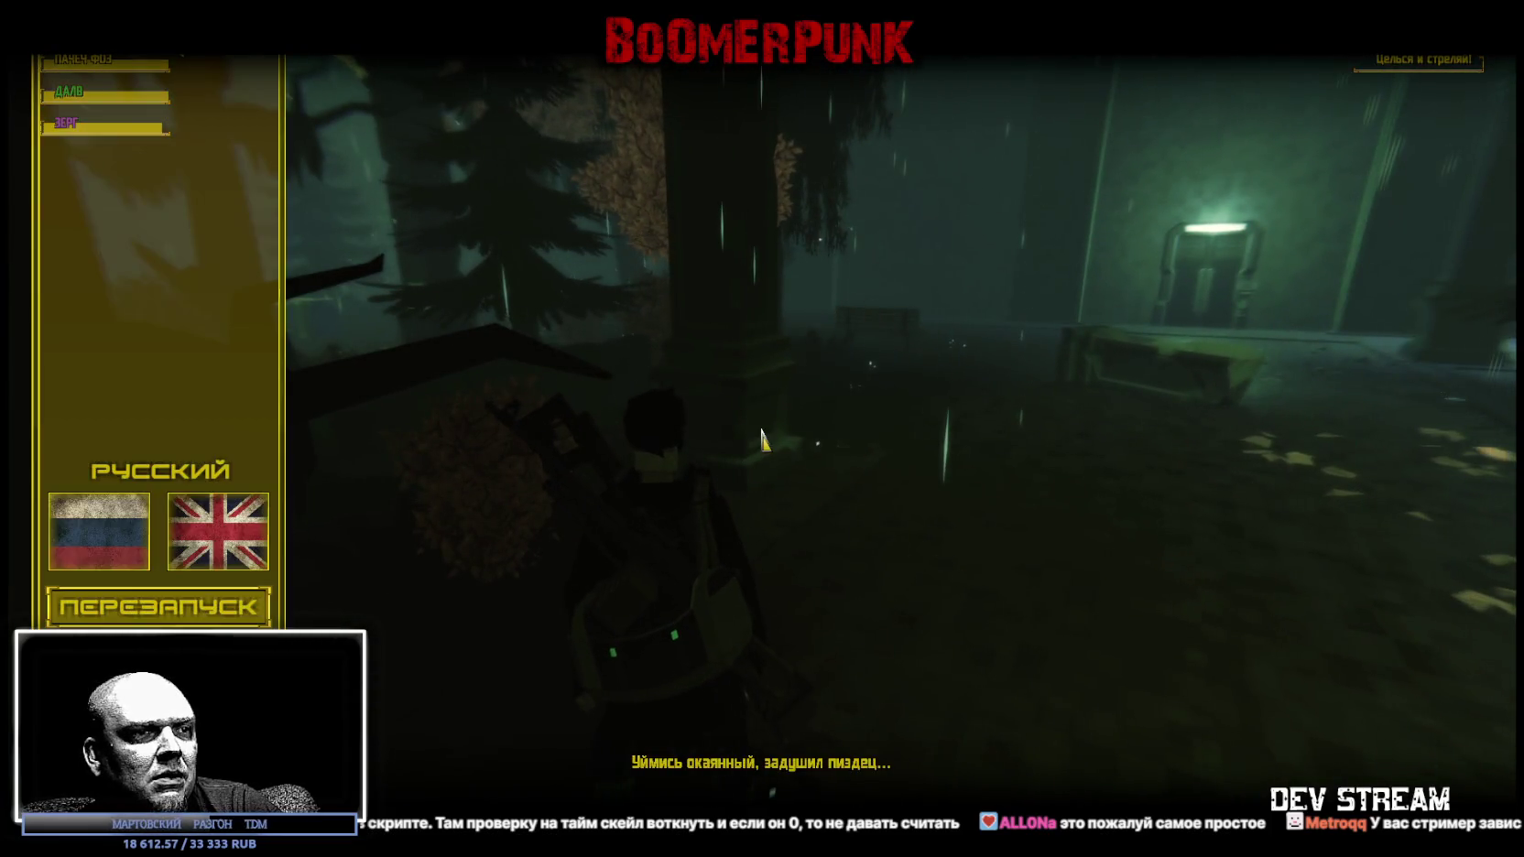
key("Escape")
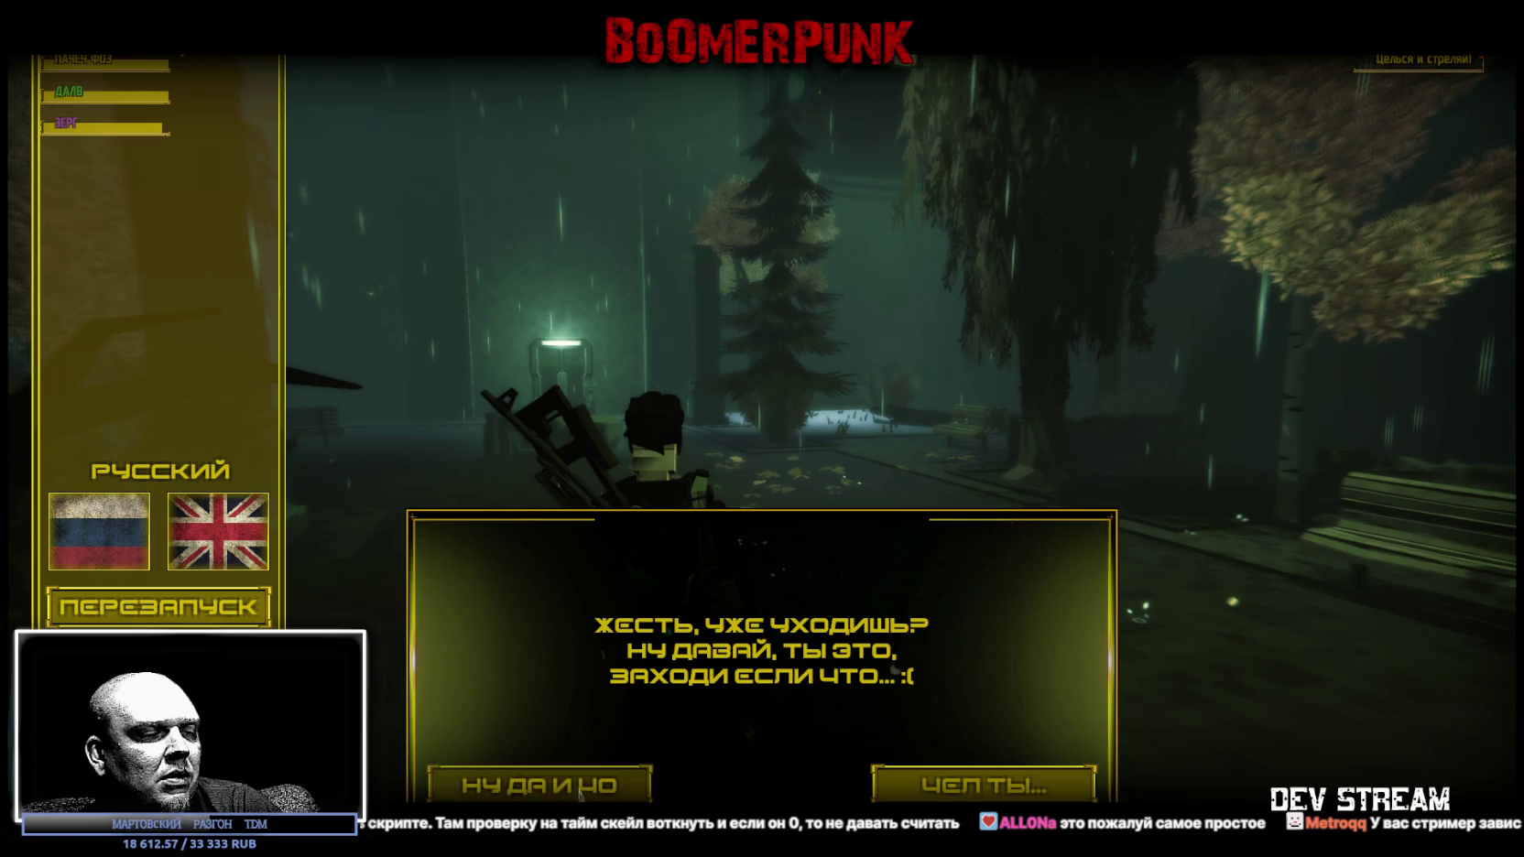
left_click(568, 794)
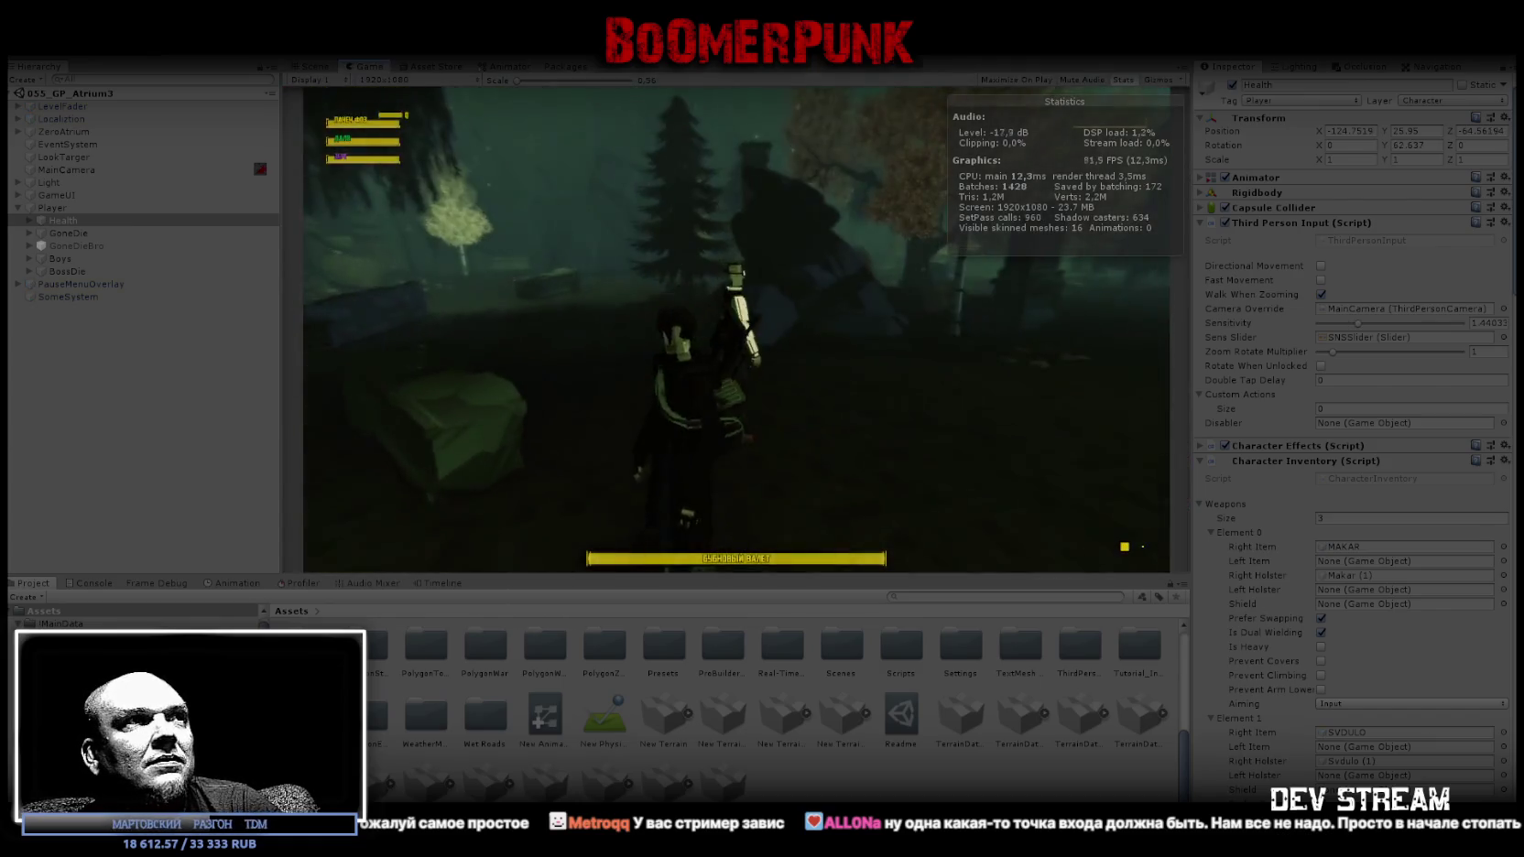
Walk the player through the trees, close the pause menu, then exit Play mode with Ctrl+P.
key("w")
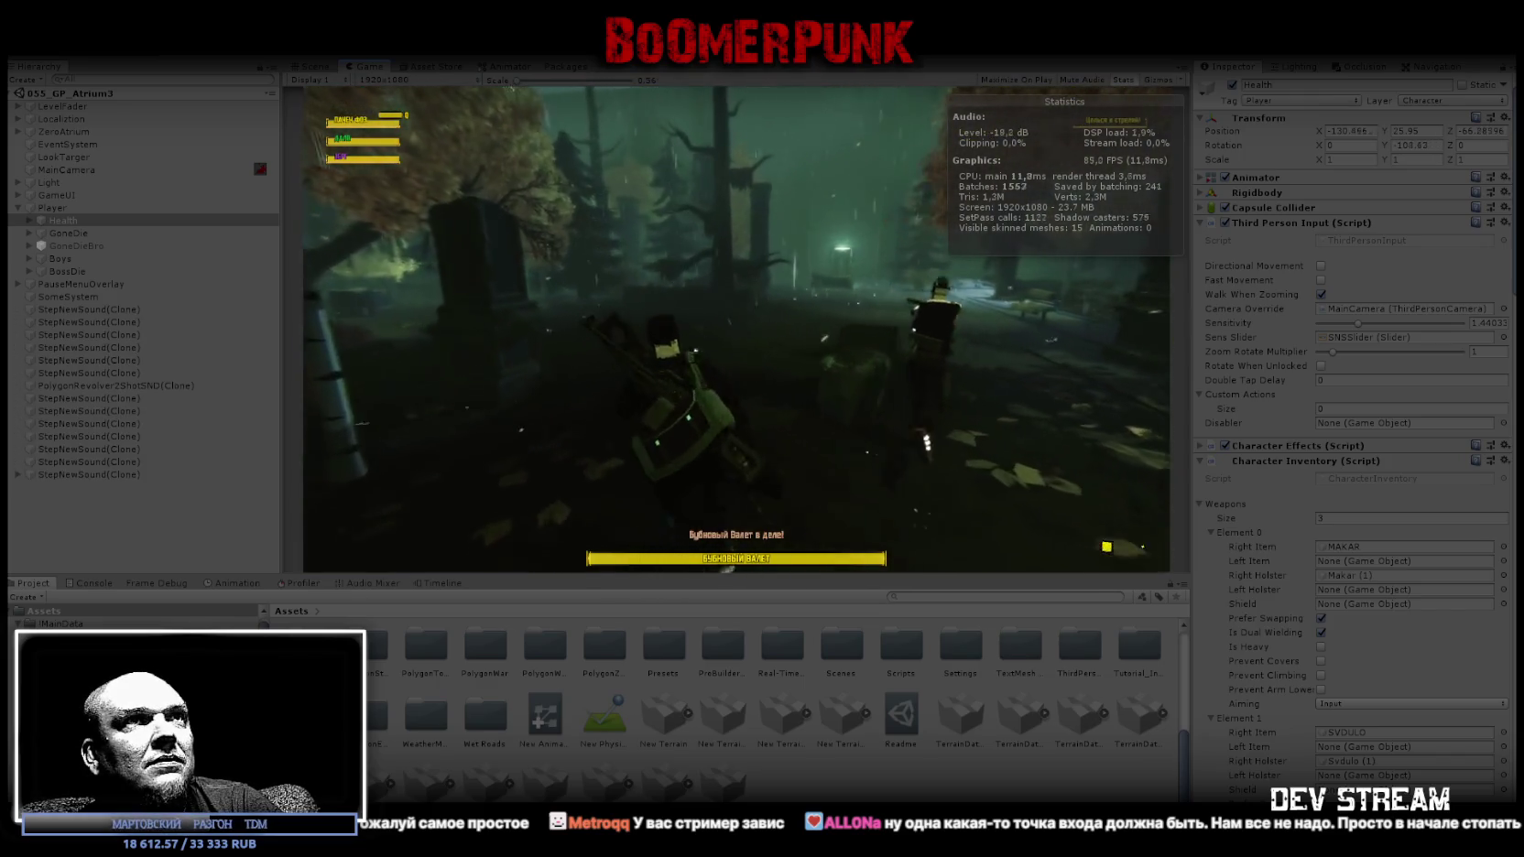
key("w")
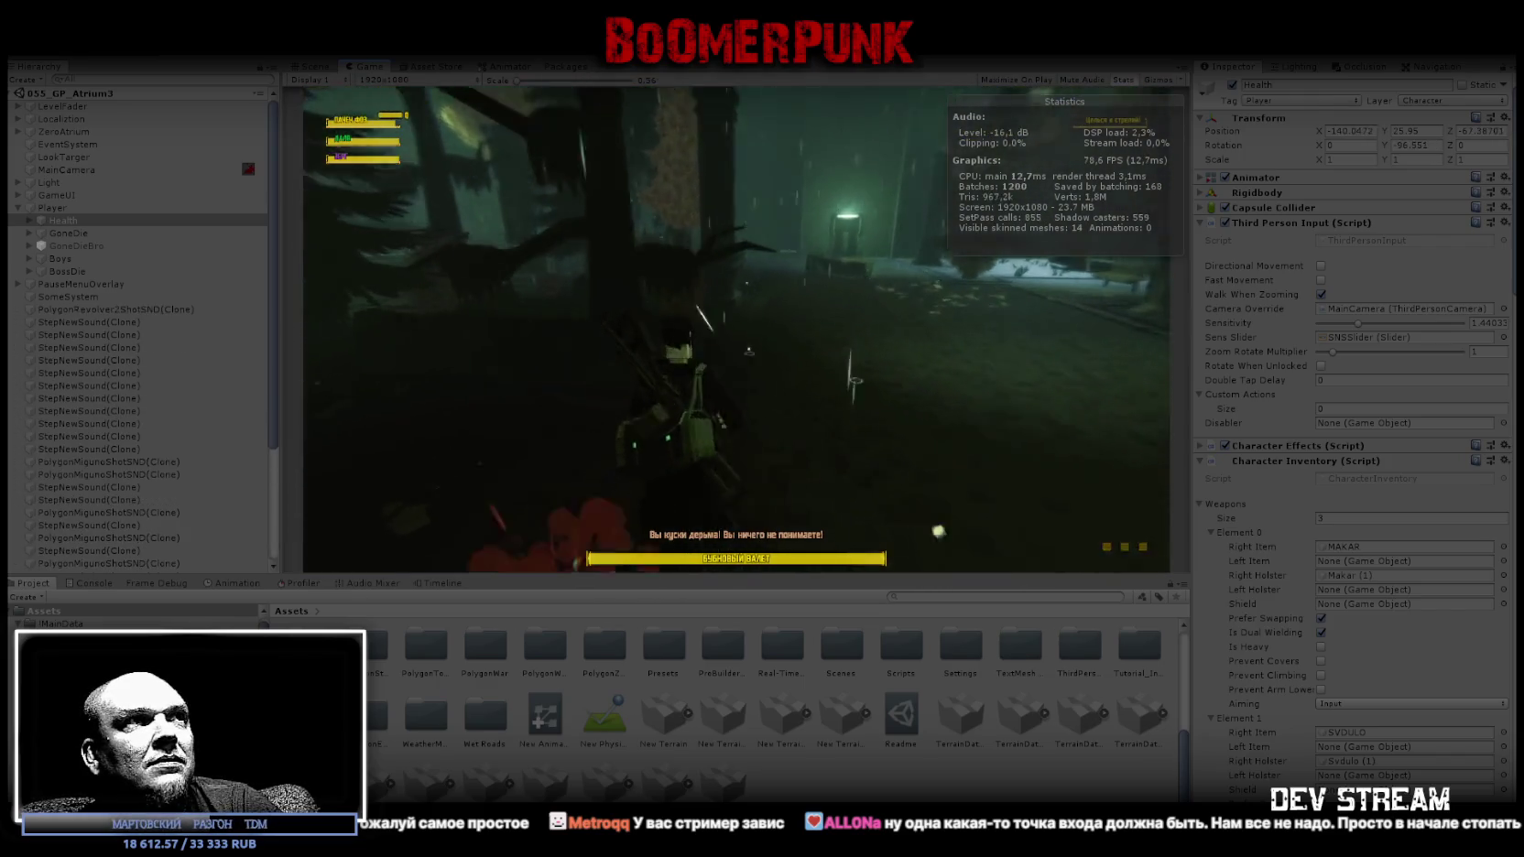
key("w")
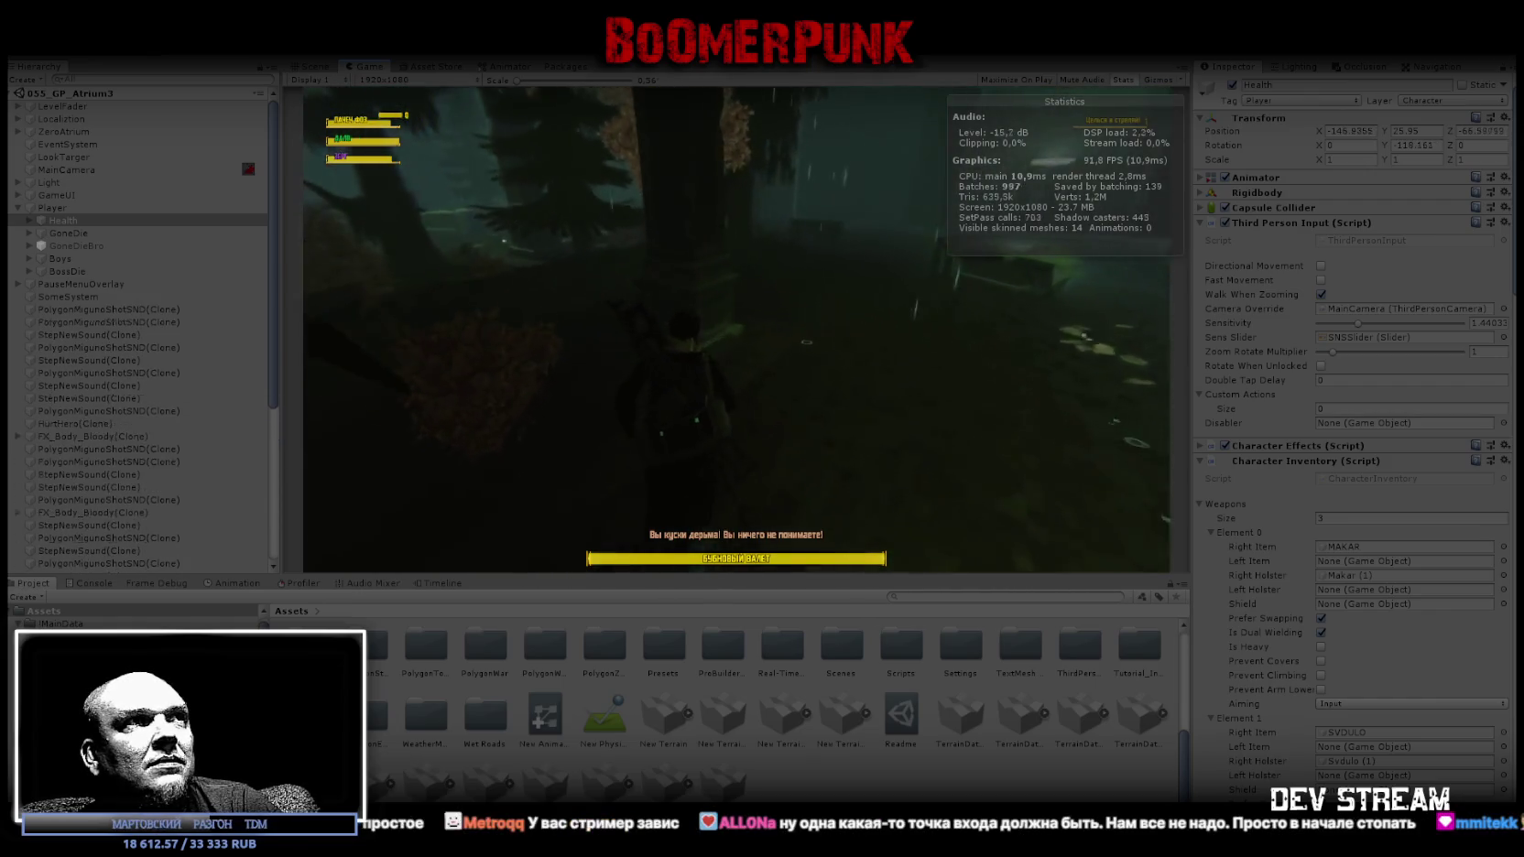
key("Escape")
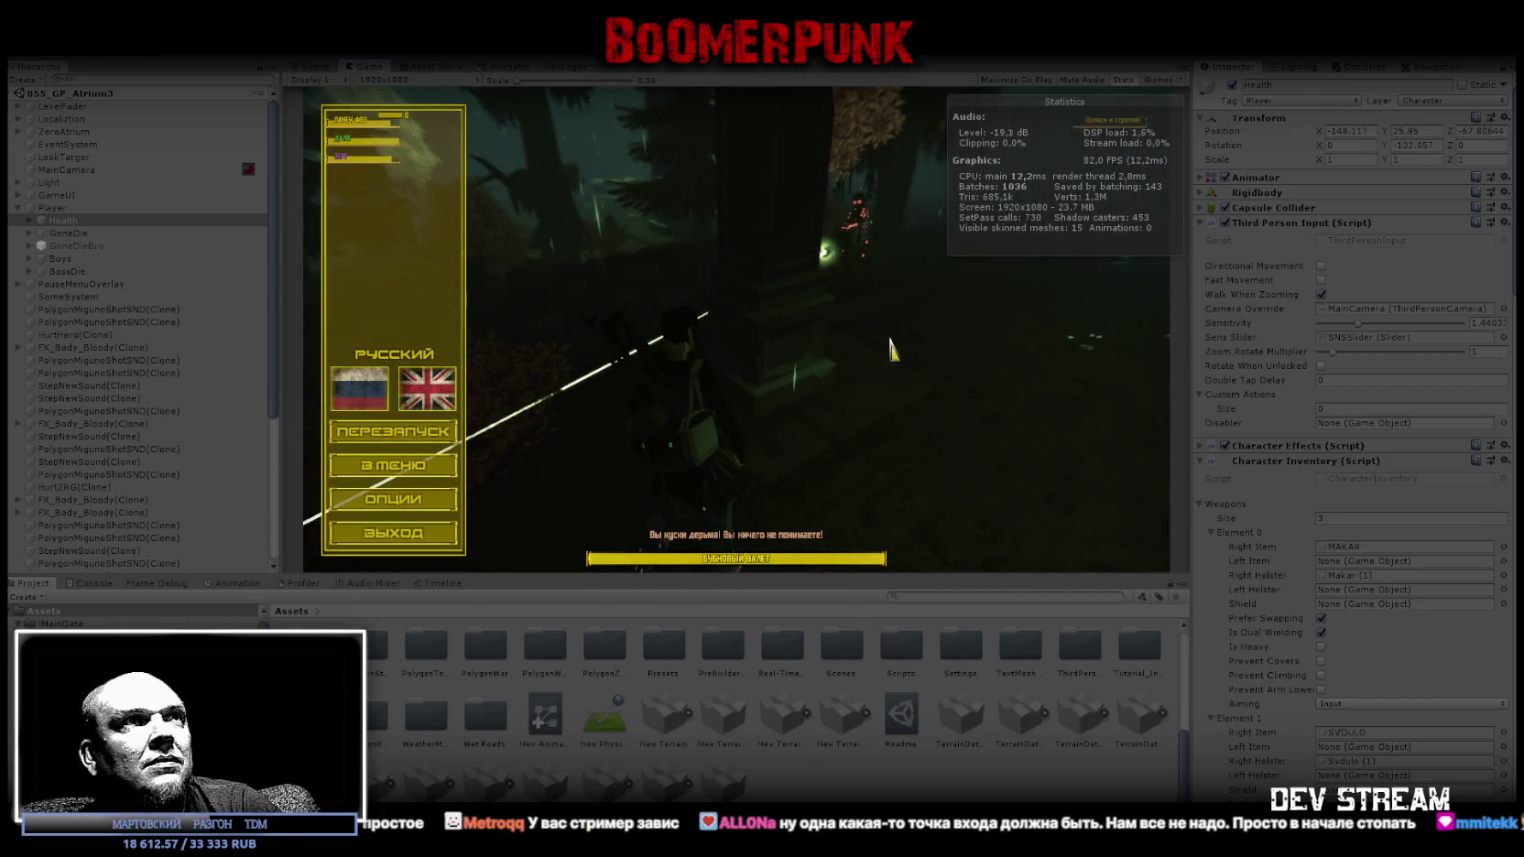
key("Escape")
key("Escape")
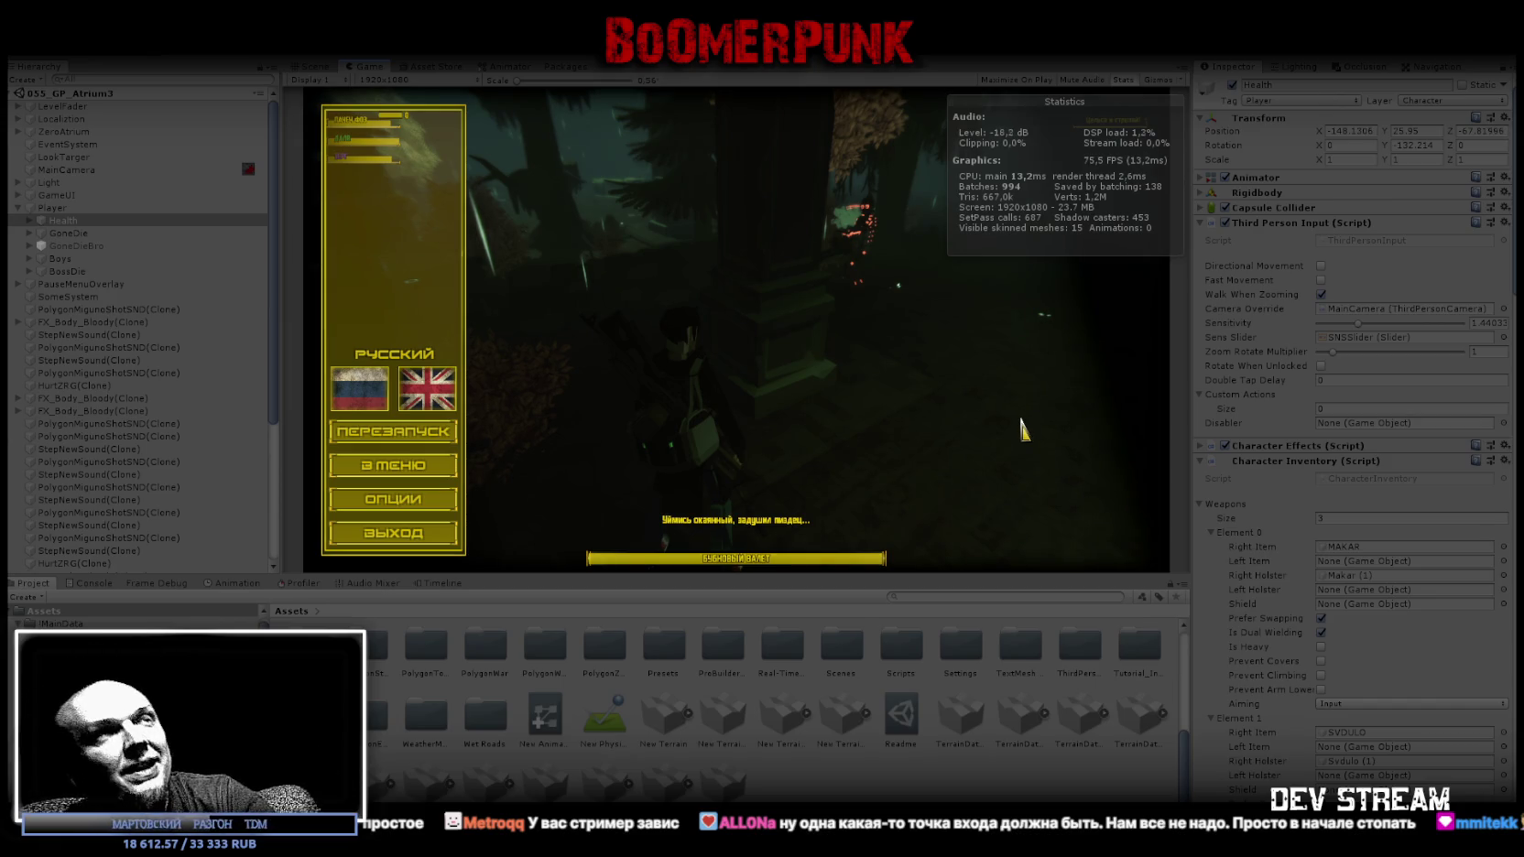
key("Escape")
key("Escape")
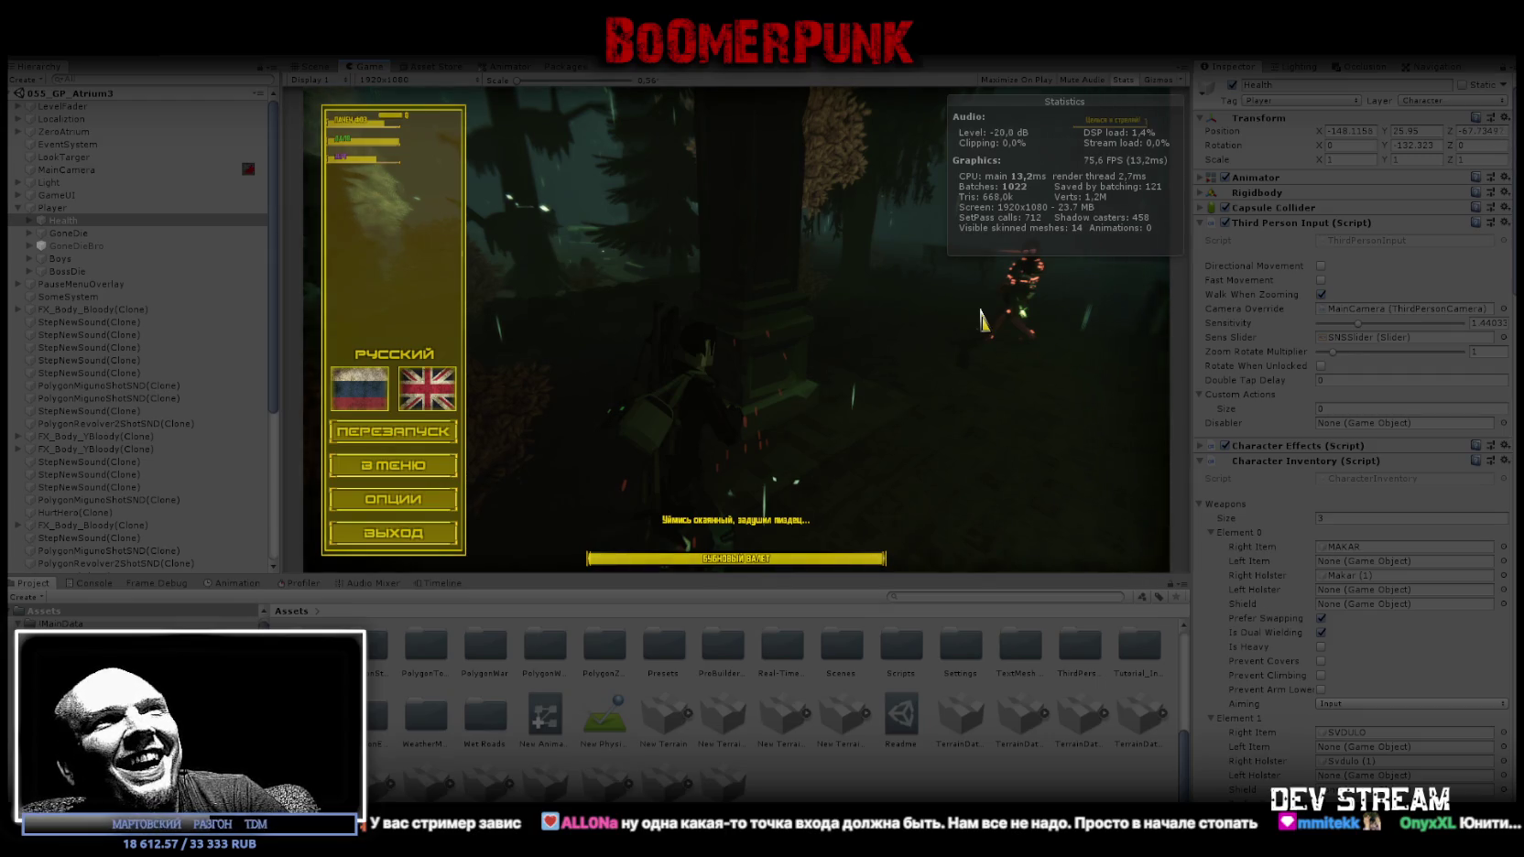
key("Escape")
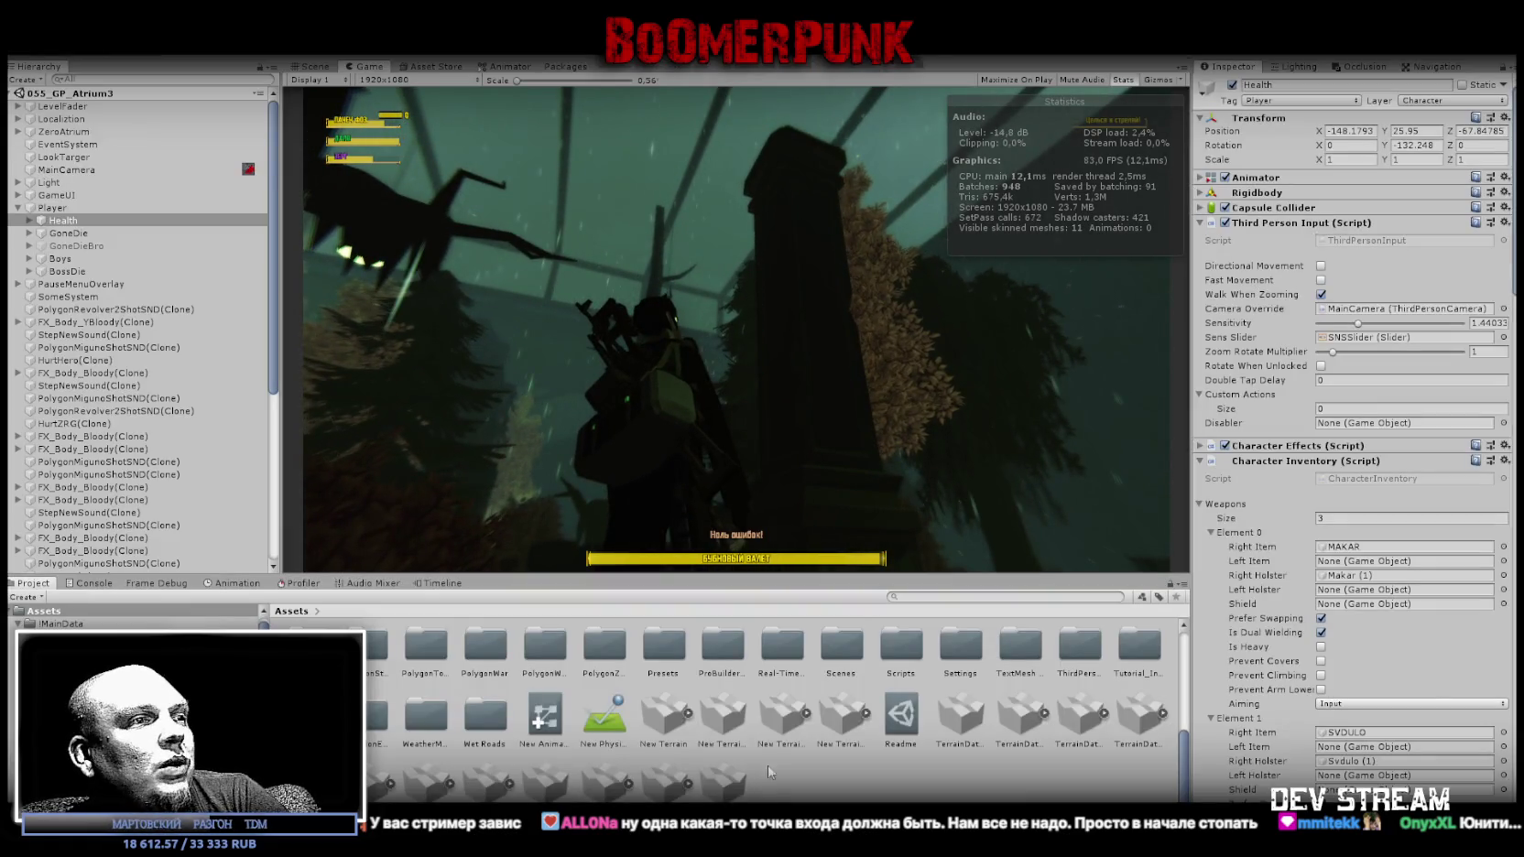
key("ctrl+p")
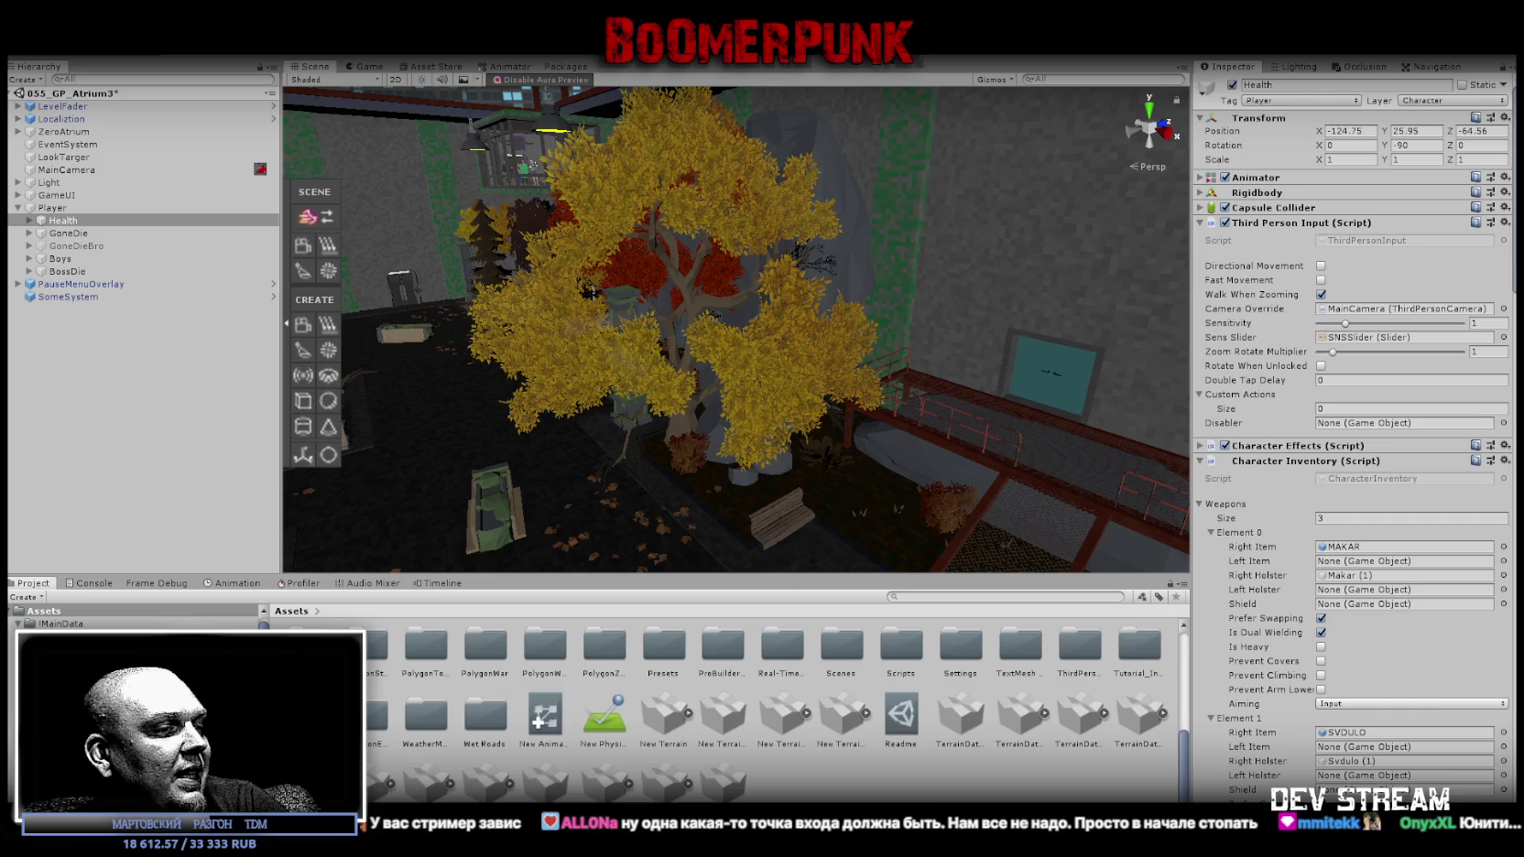
key("alt+Tab")
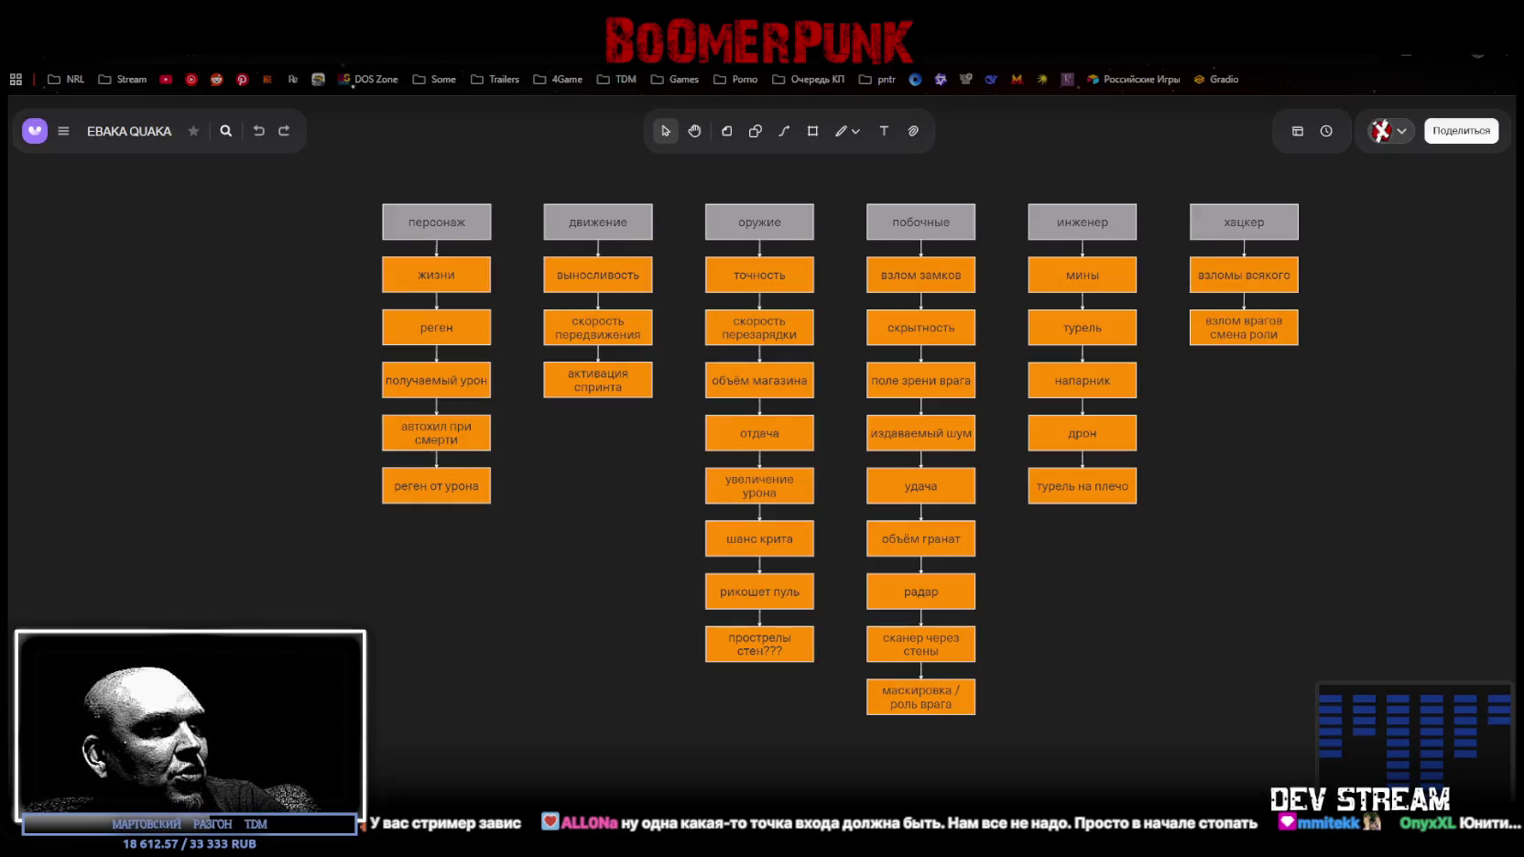
key("alt+Tab")
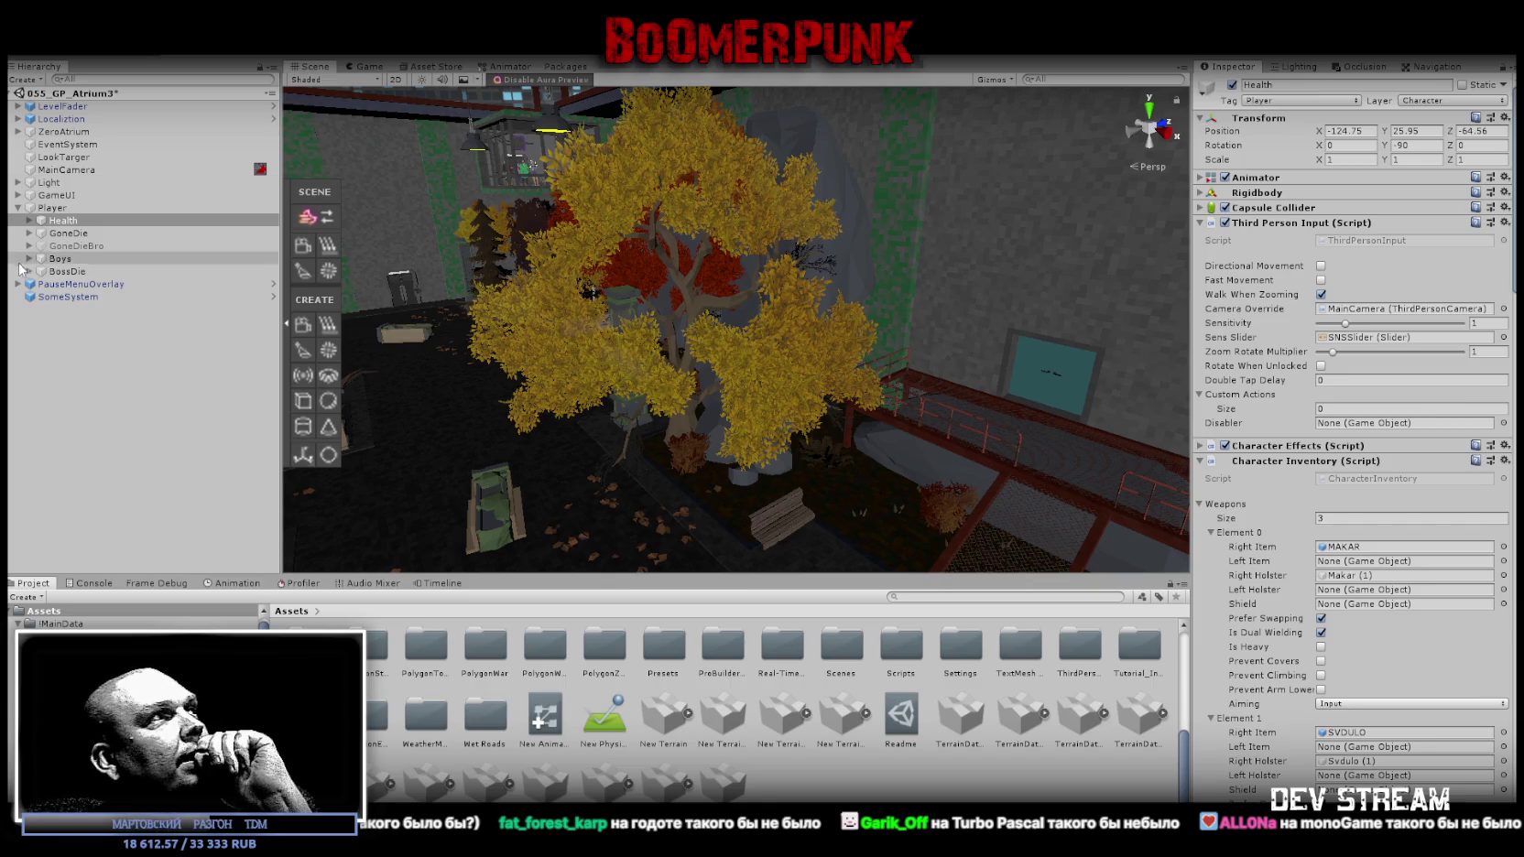
Expand ZeroAtrium > AI in the Hierarchy and select the YarsBoss character.
left_click(17, 132)
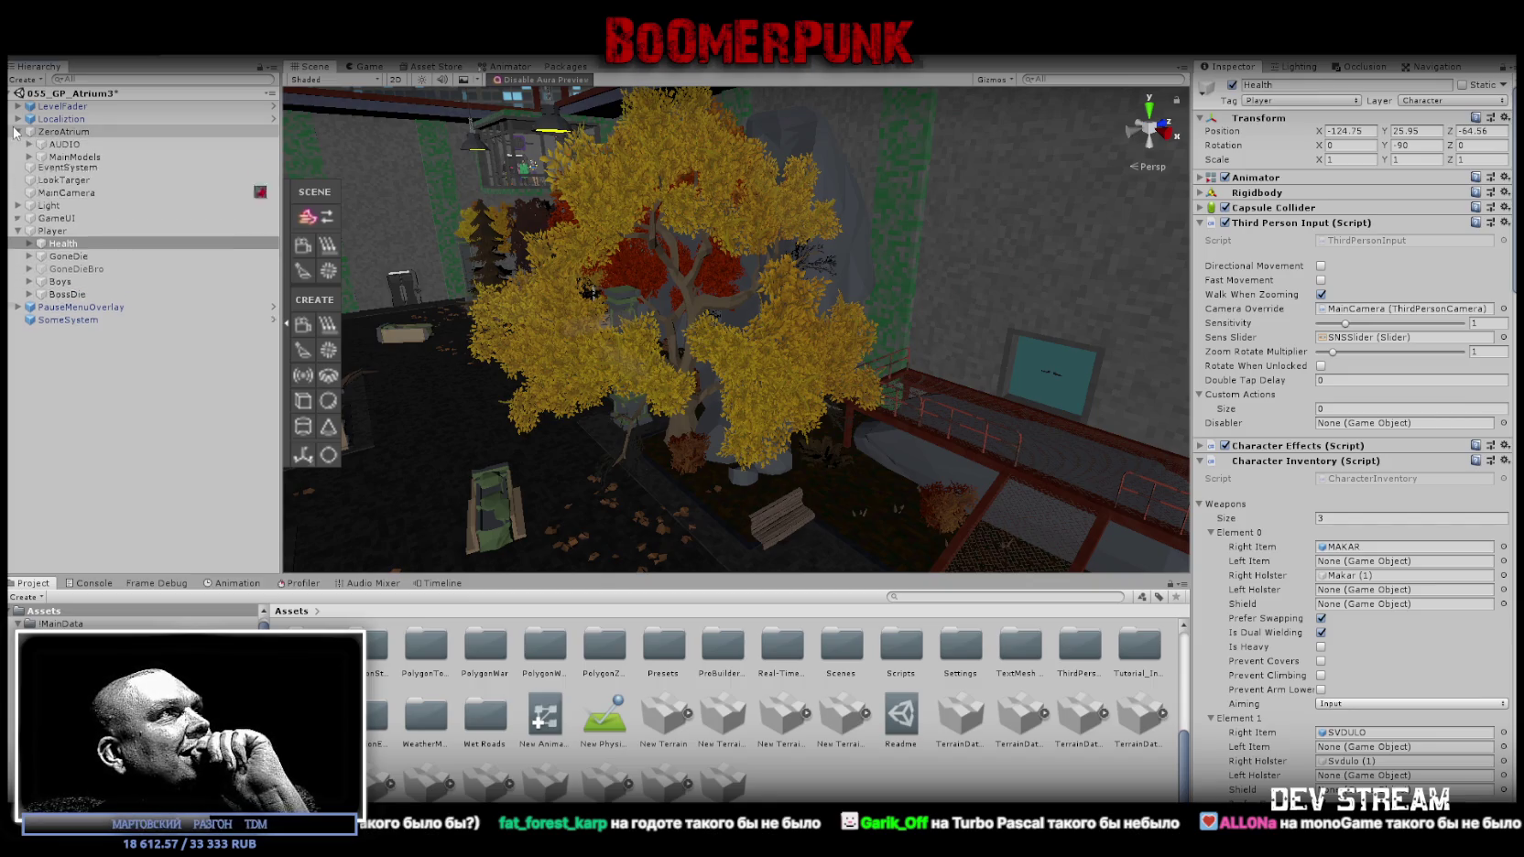
left_click(54, 221)
left_click(29, 220)
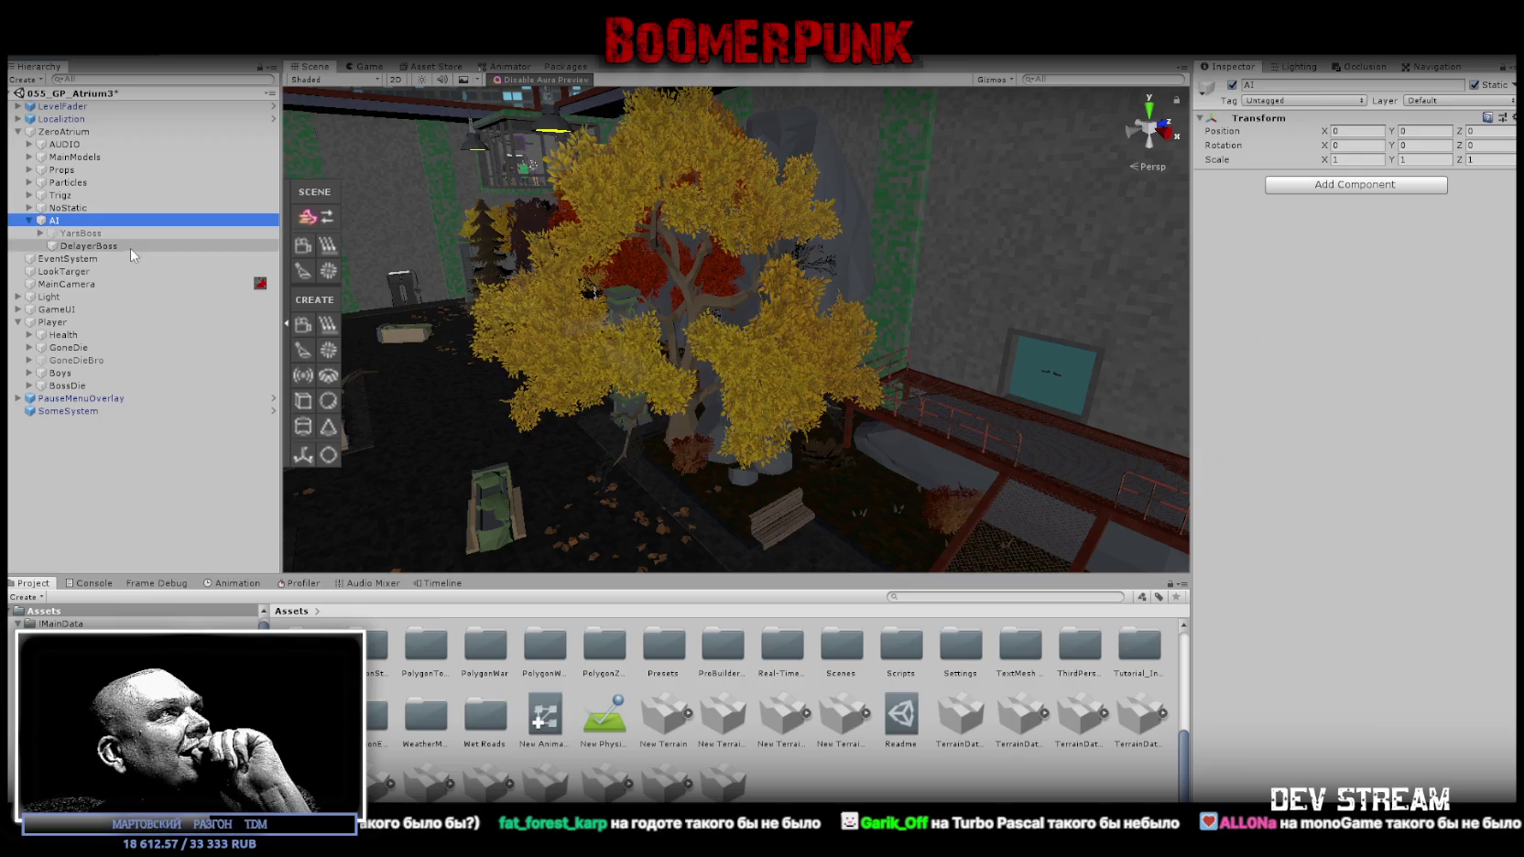
left_click(88, 235)
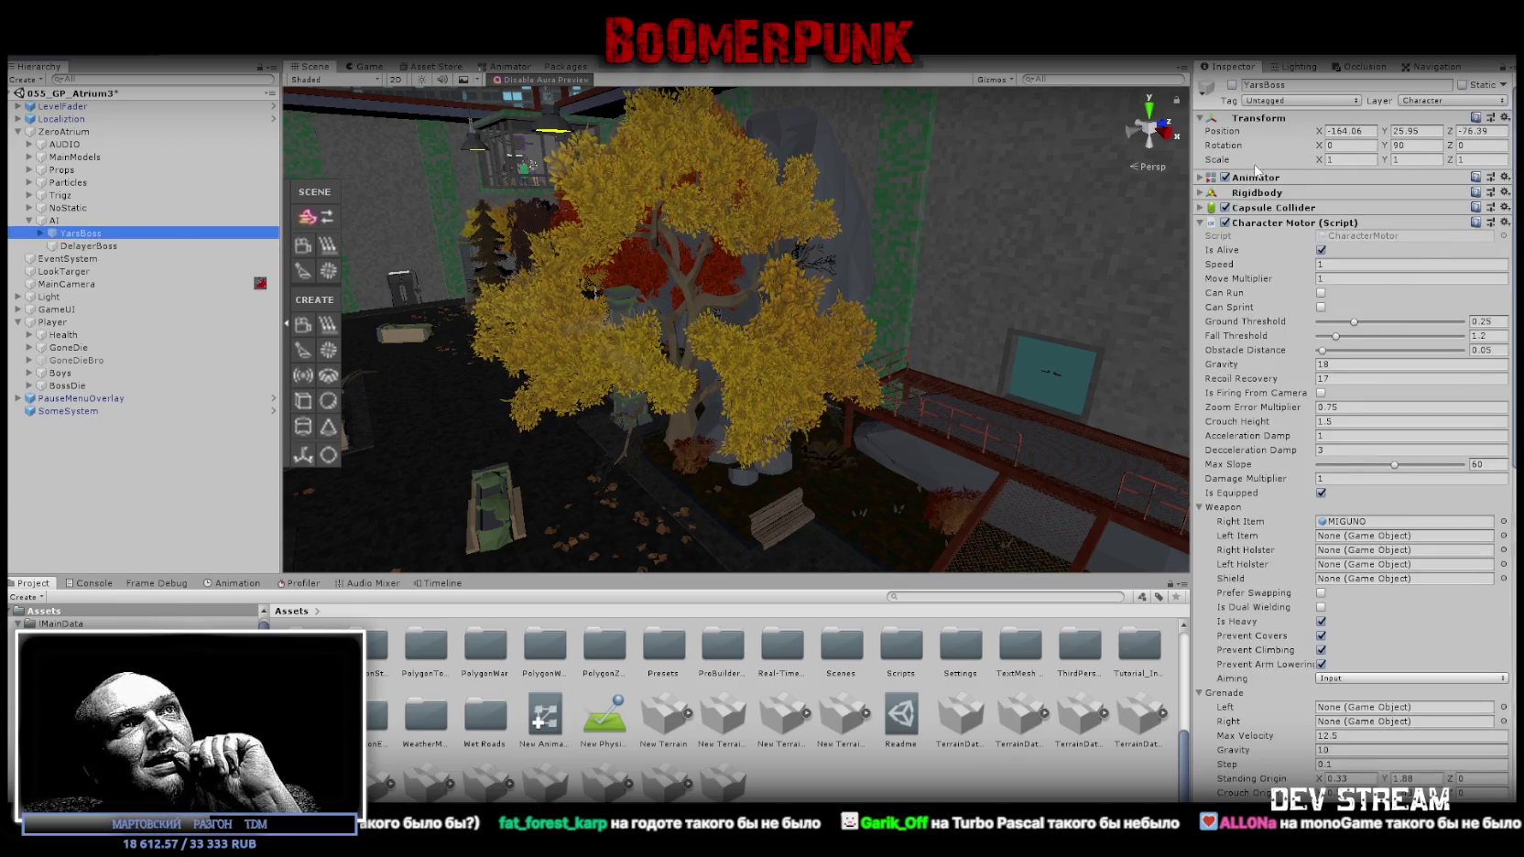
Unfold YarsBoss's Animator and Rigidbody, compare with the player's Health object, then reselect YarsBoss.
left_click(1200, 176)
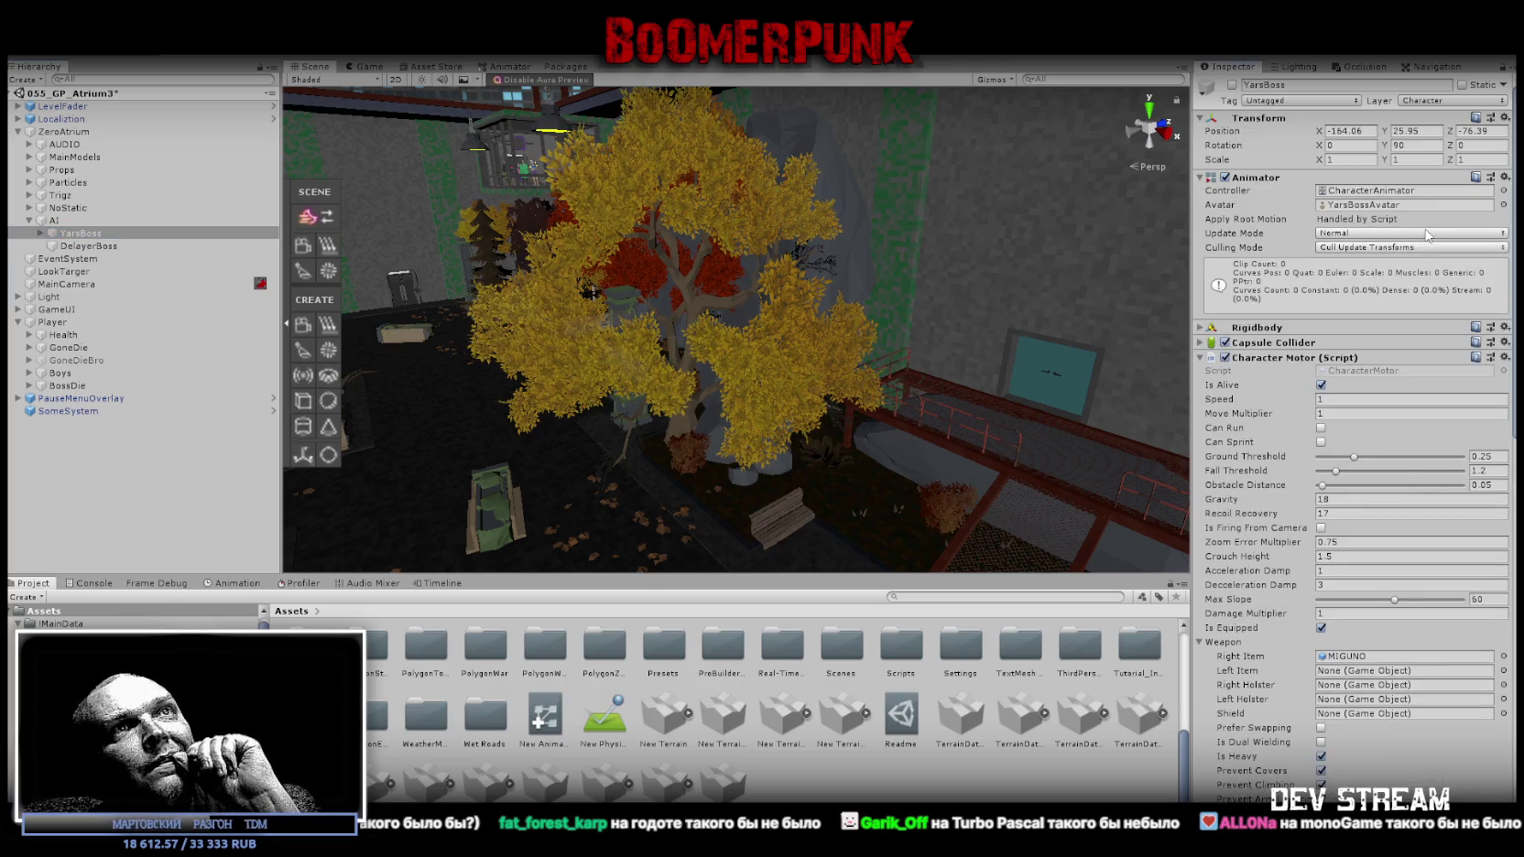
left_click(1201, 327)
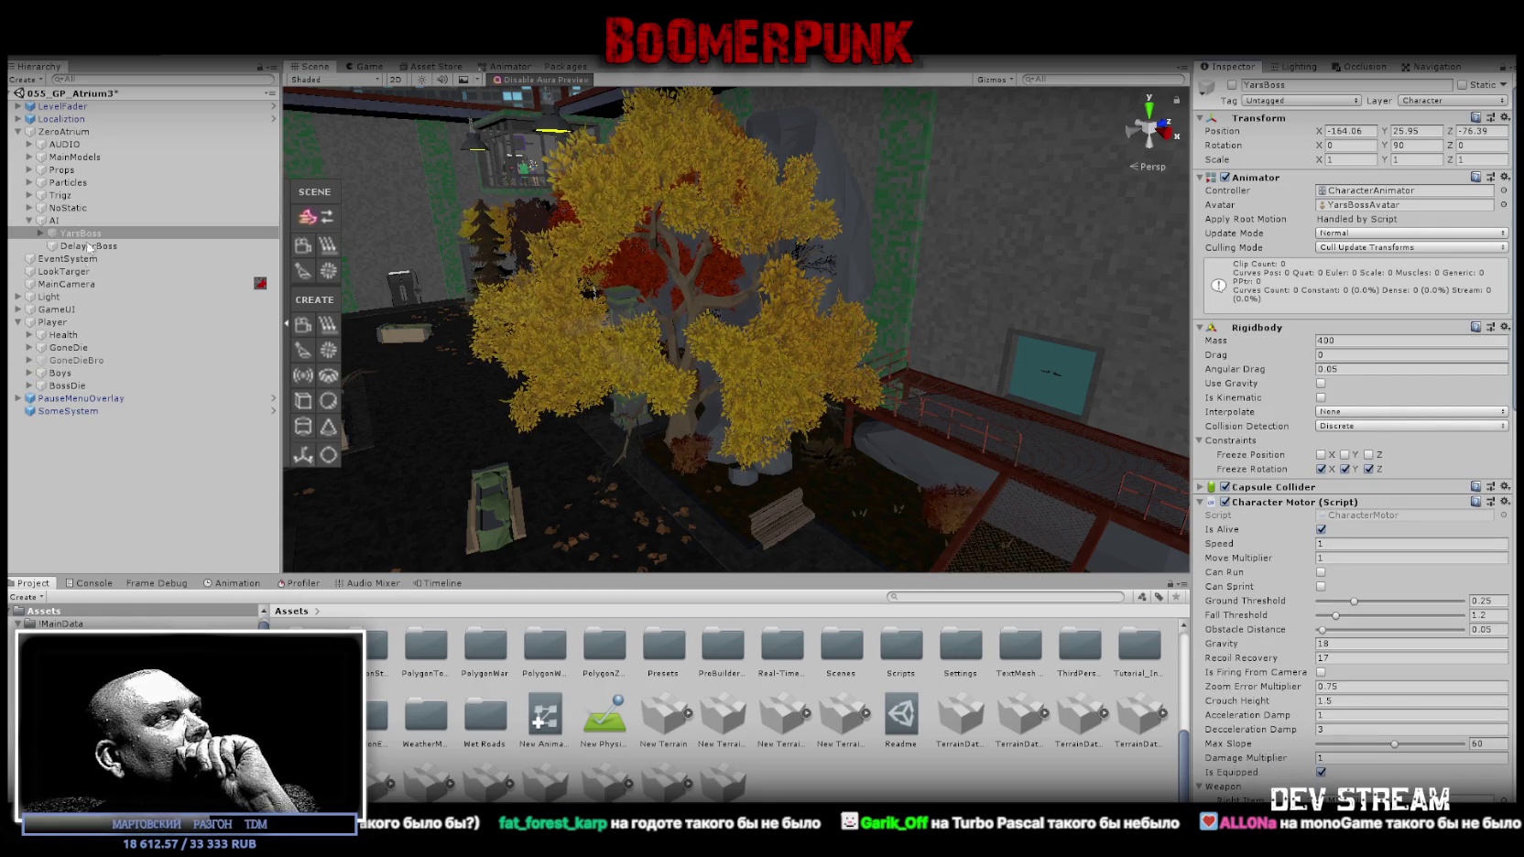
left_click(48, 335)
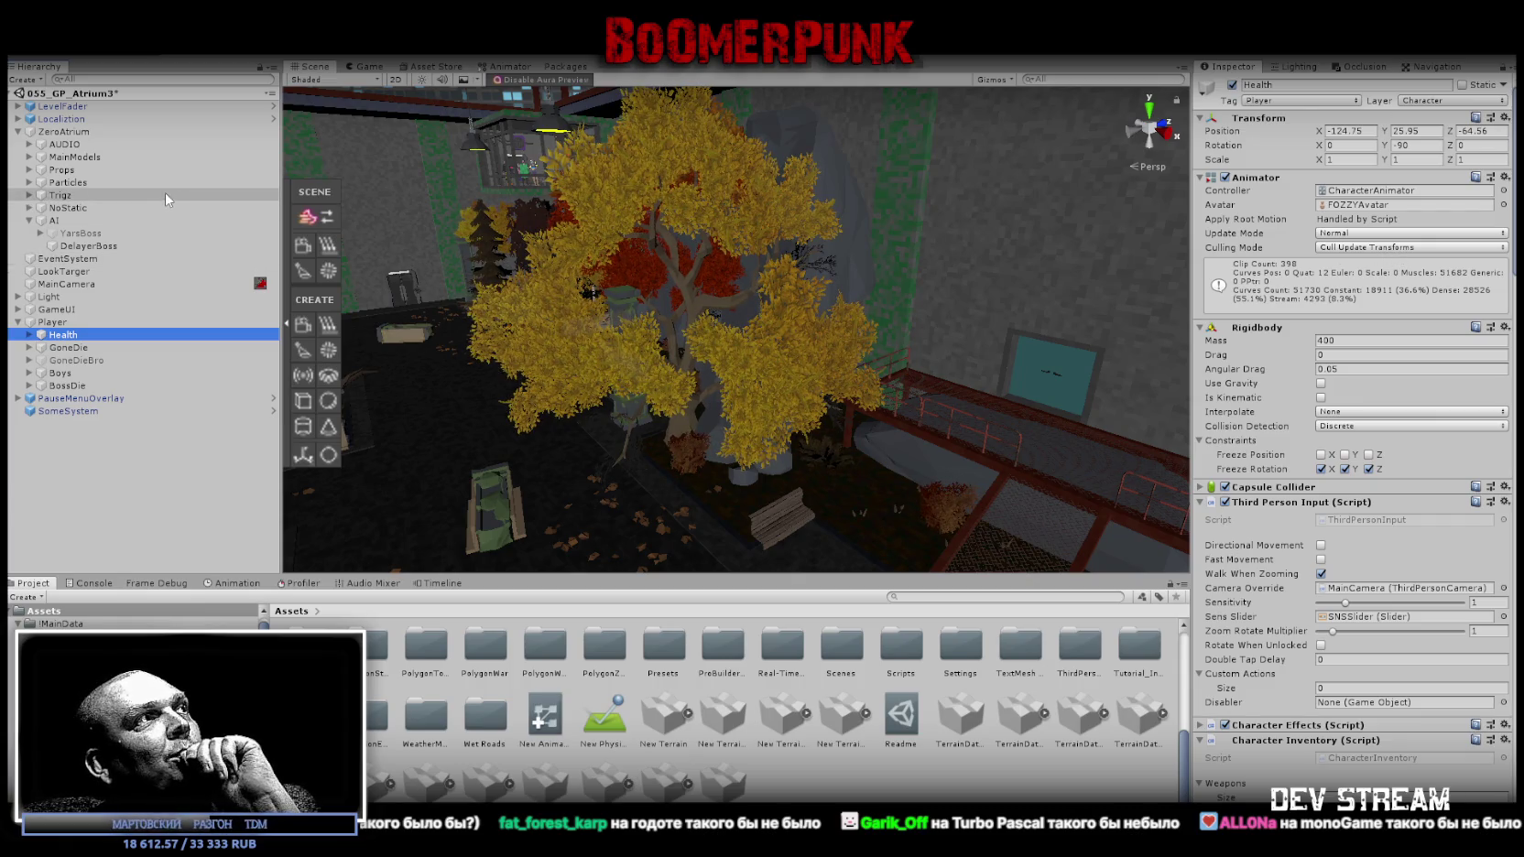
left_click(84, 234)
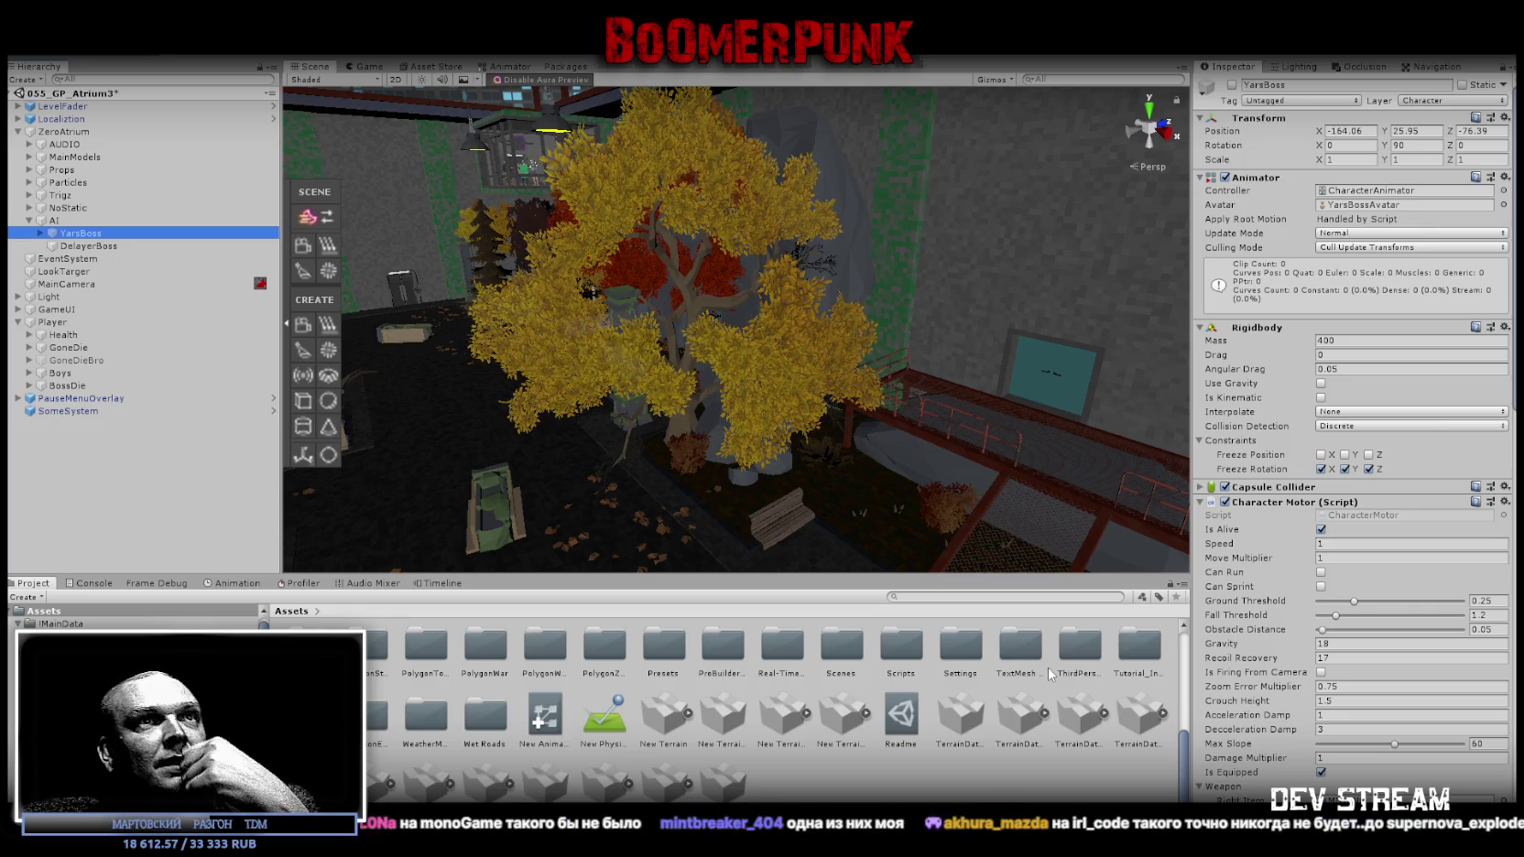
scroll(1224, 385, "down", 5)
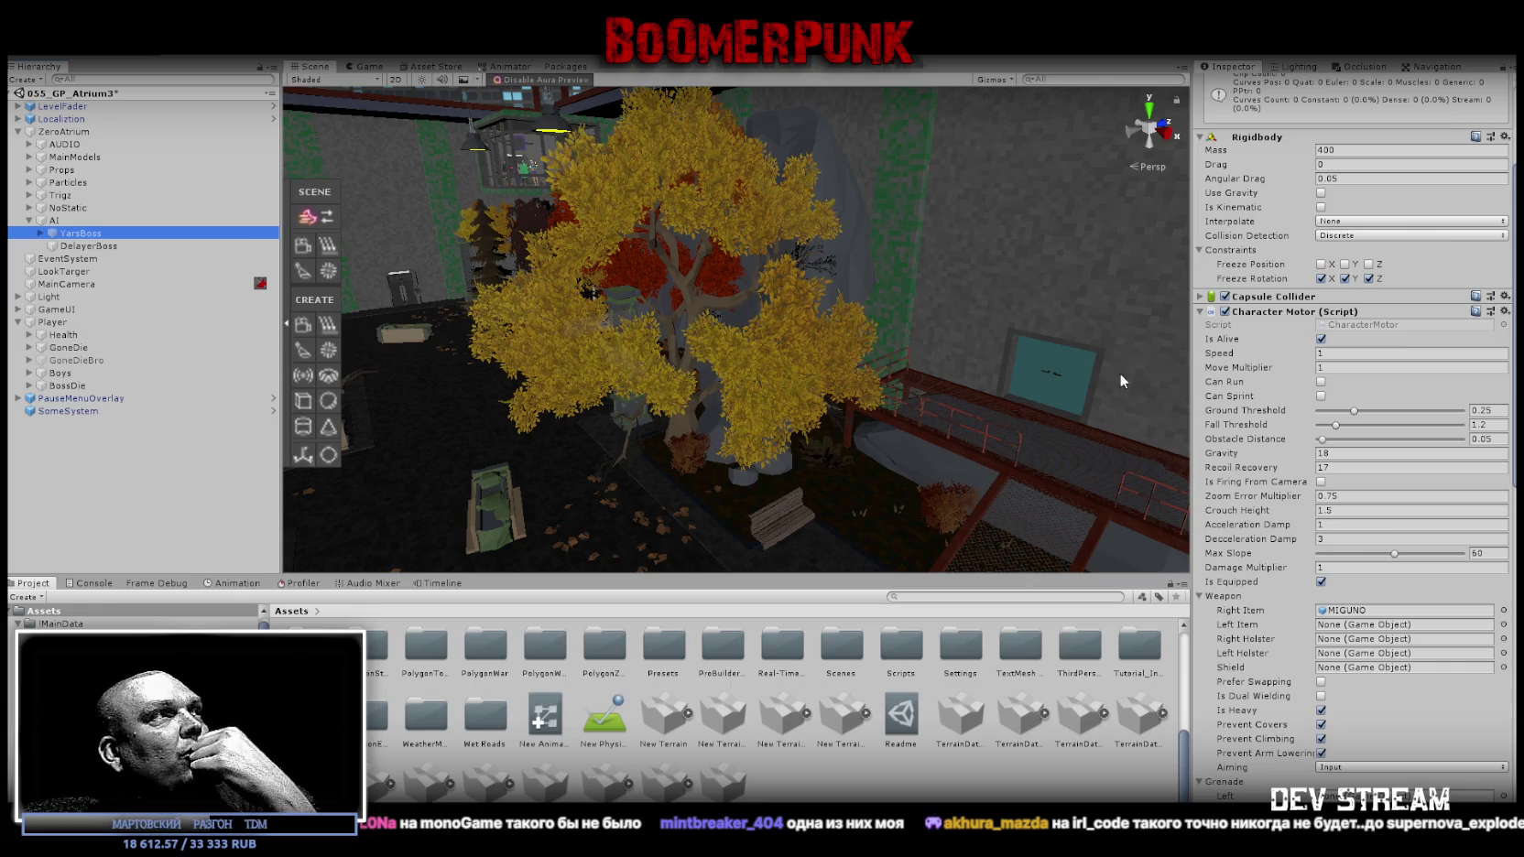
scroll(1383, 385, "down", 15)
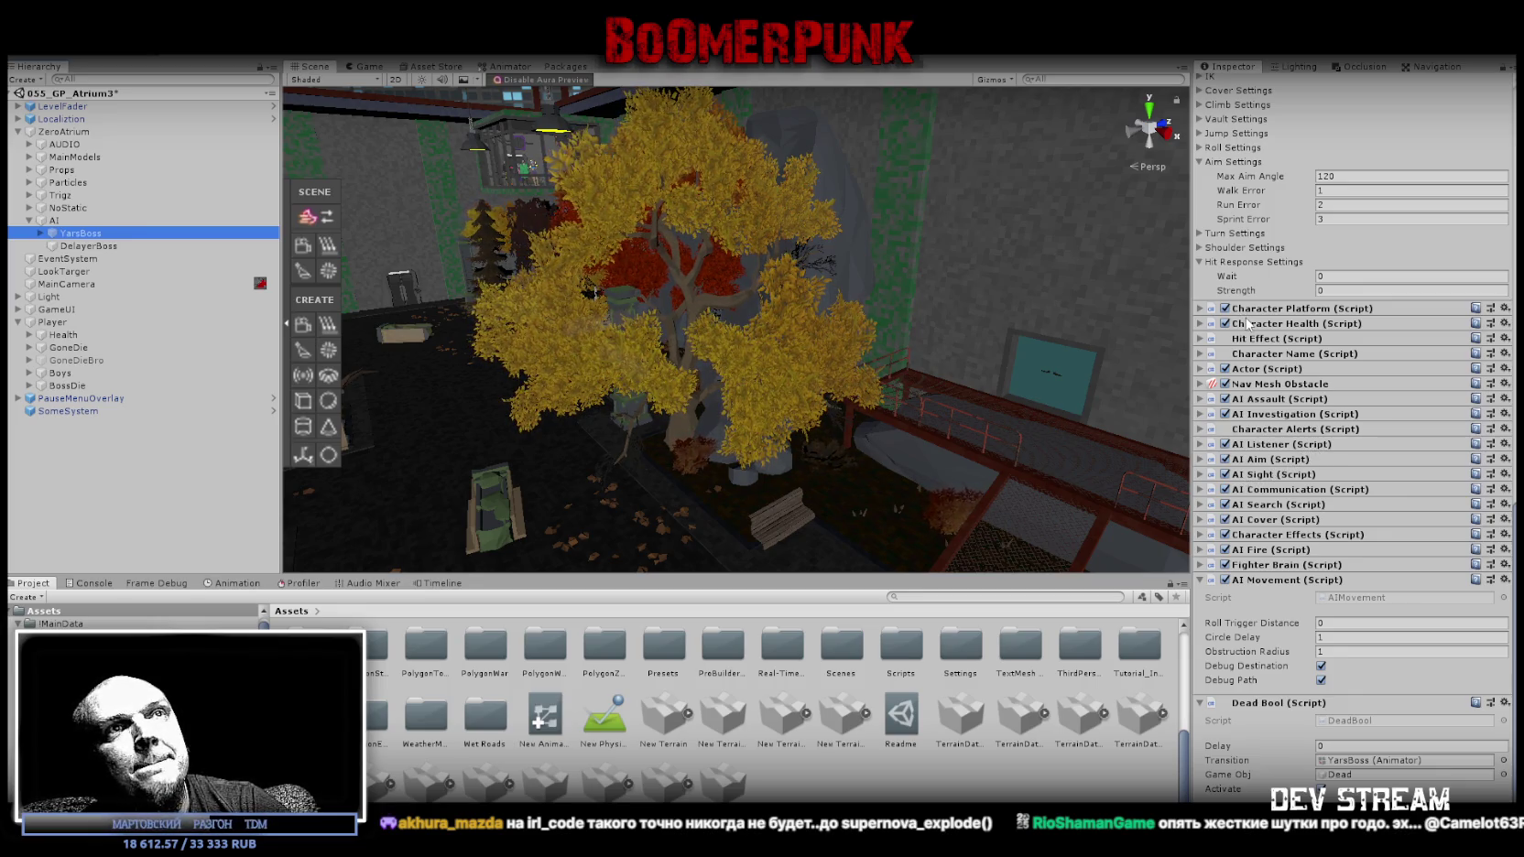
scroll(1259, 439, "up", 10)
scroll(1269, 414, "up", 6)
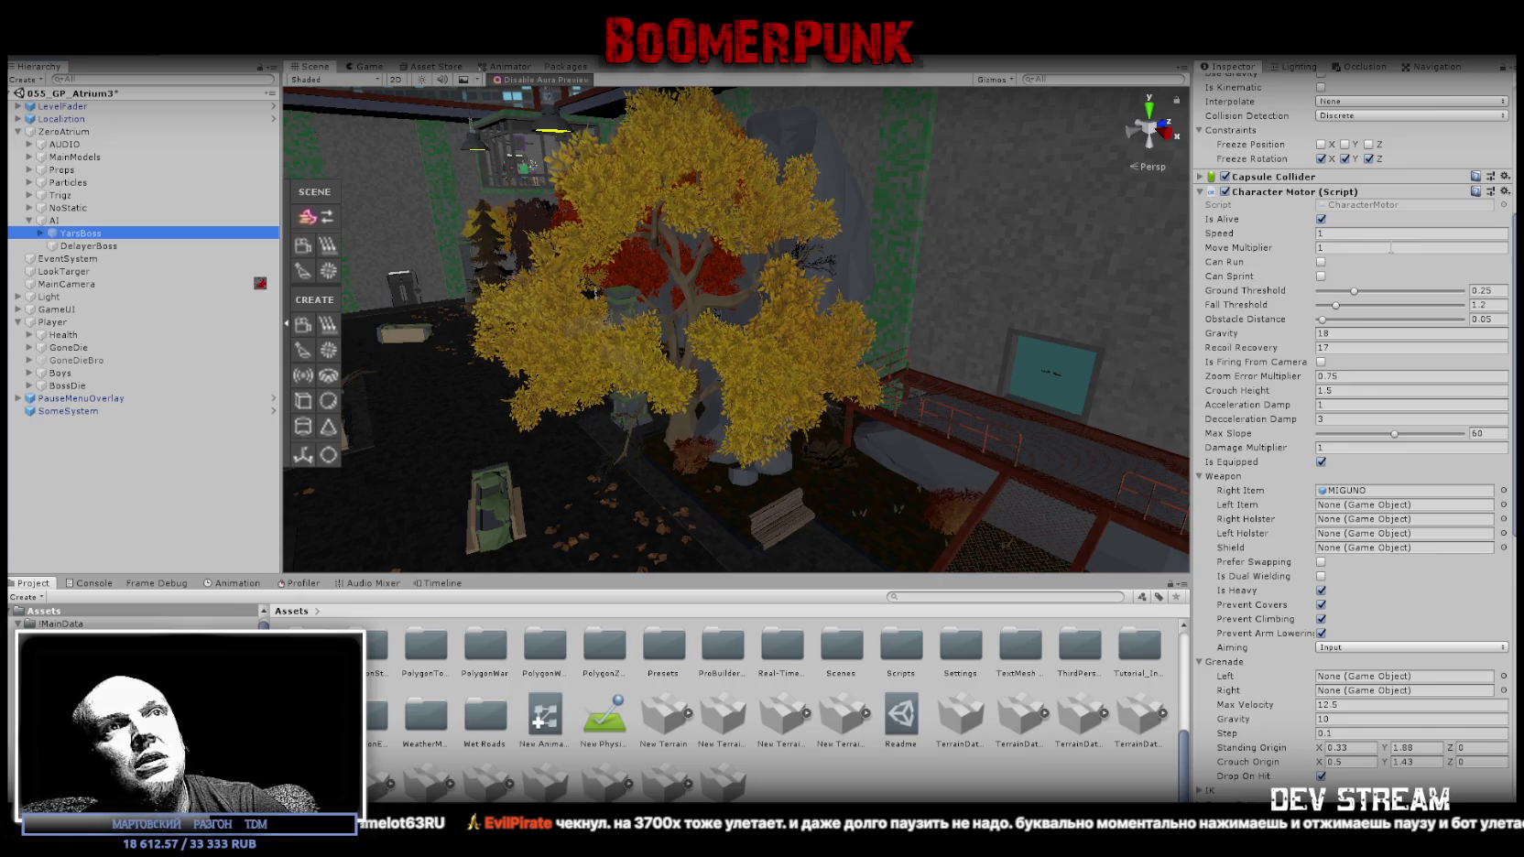
scroll(1383, 311, "up", 5)
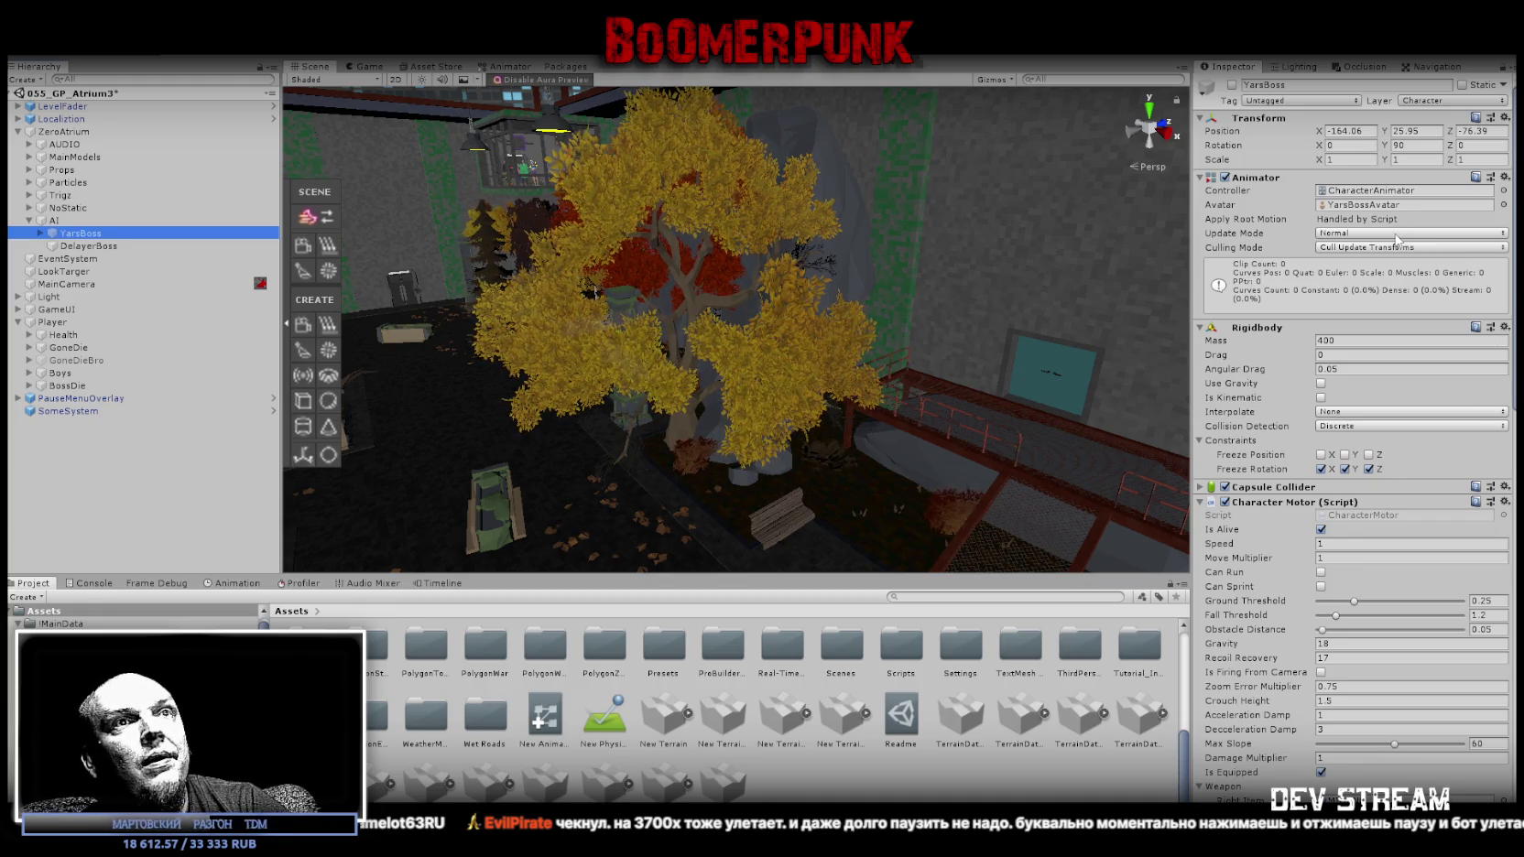
left_click(1353, 418)
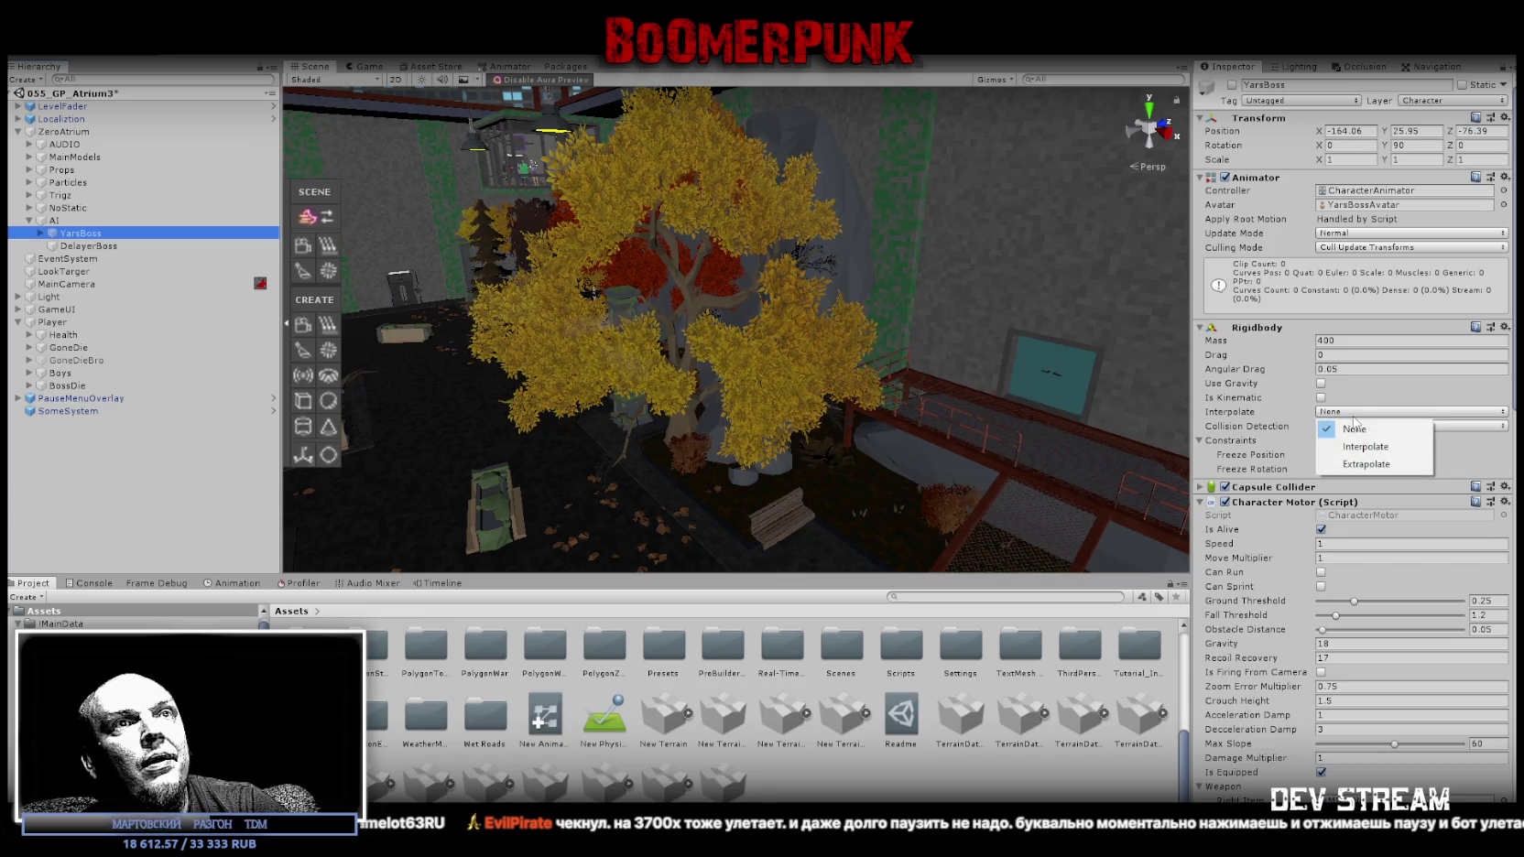
left_click(1512, 416)
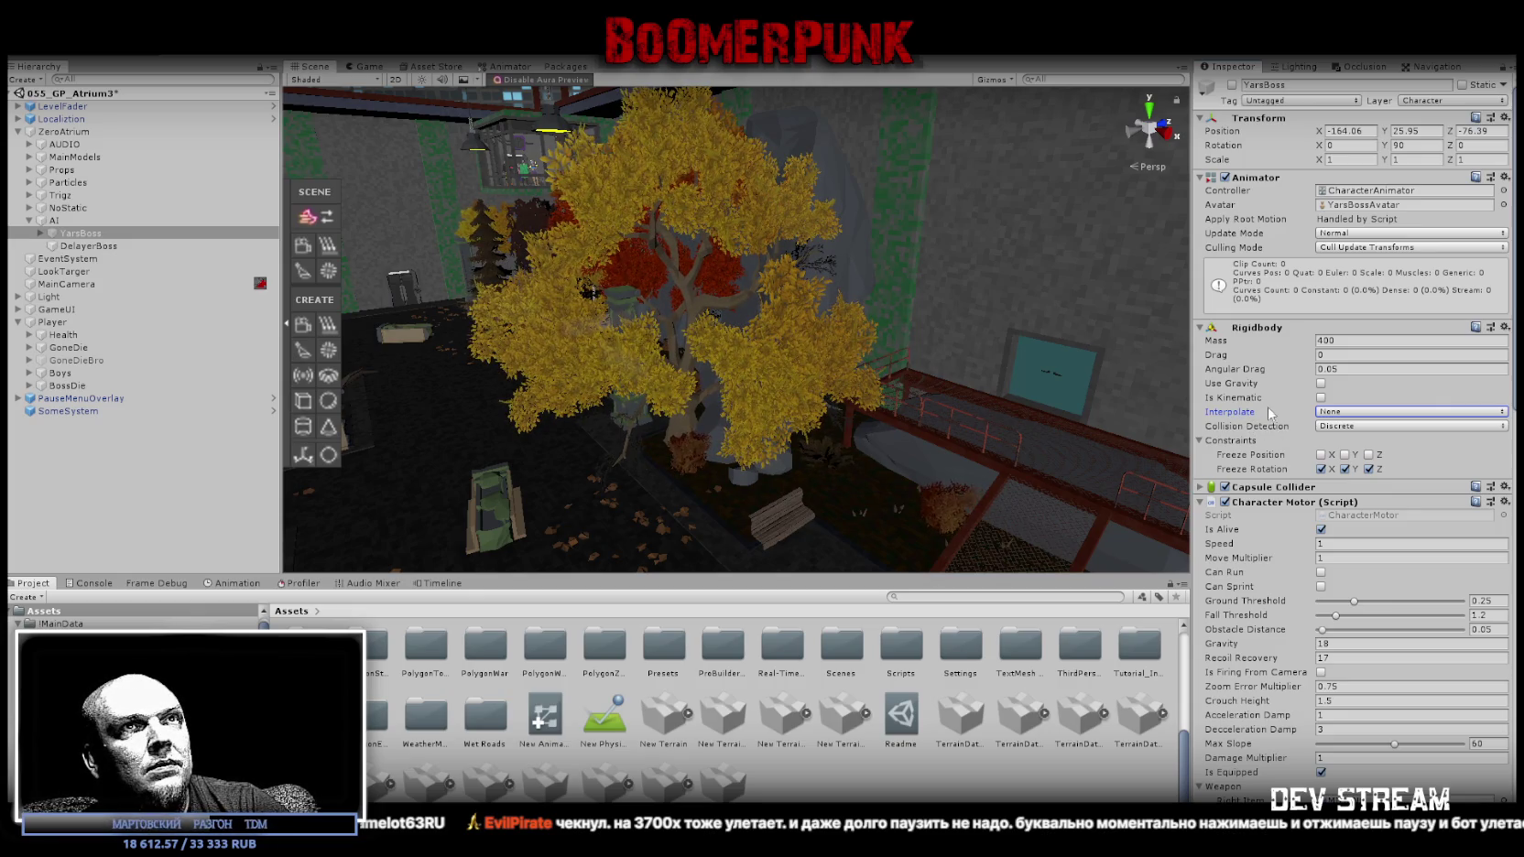
scroll(1273, 417, "down", 1)
scroll(1236, 398, "down", 1)
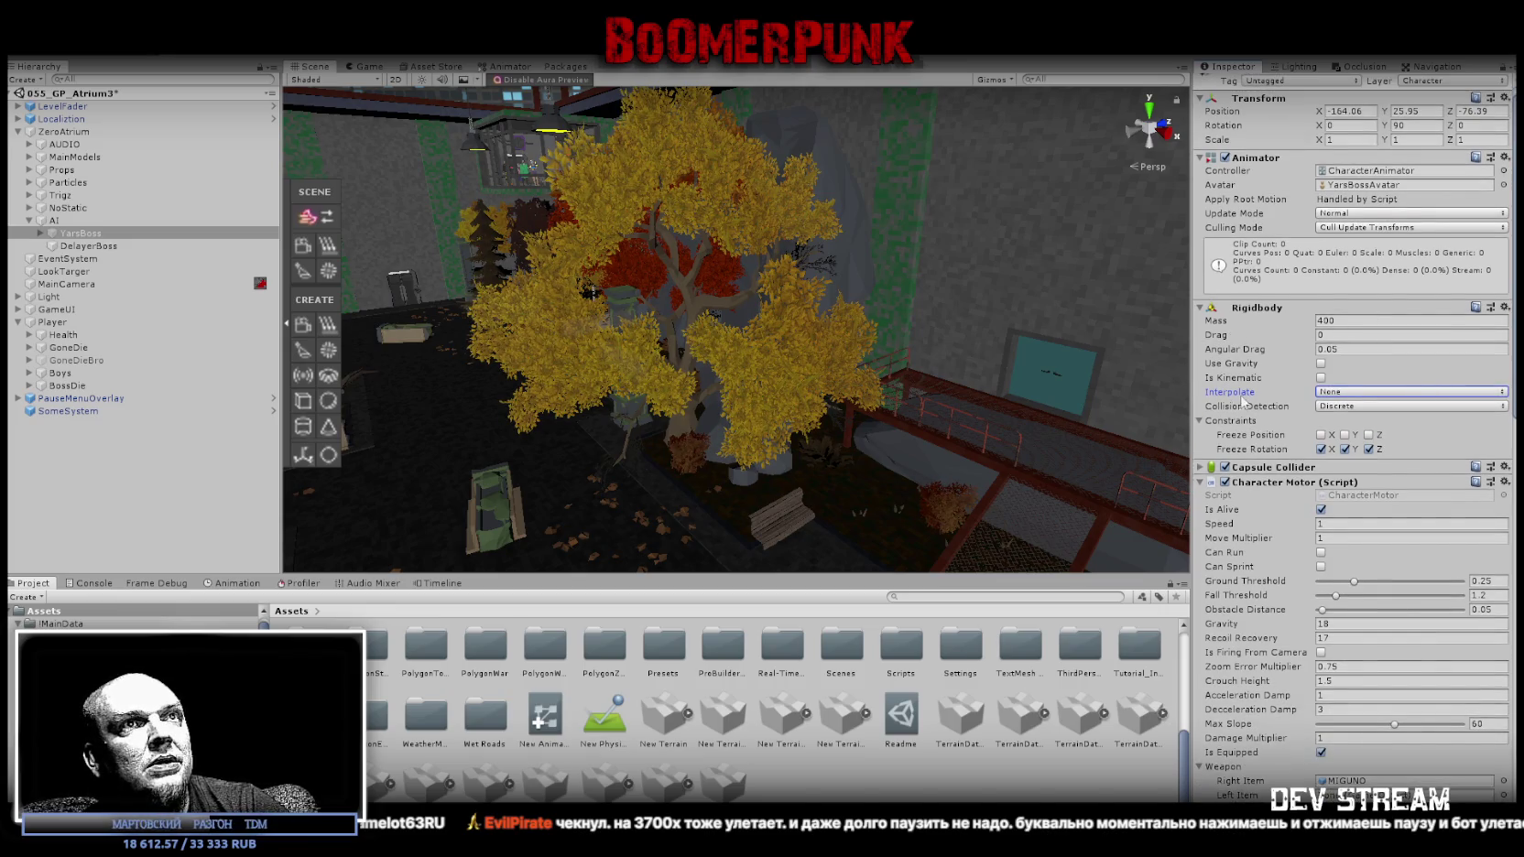
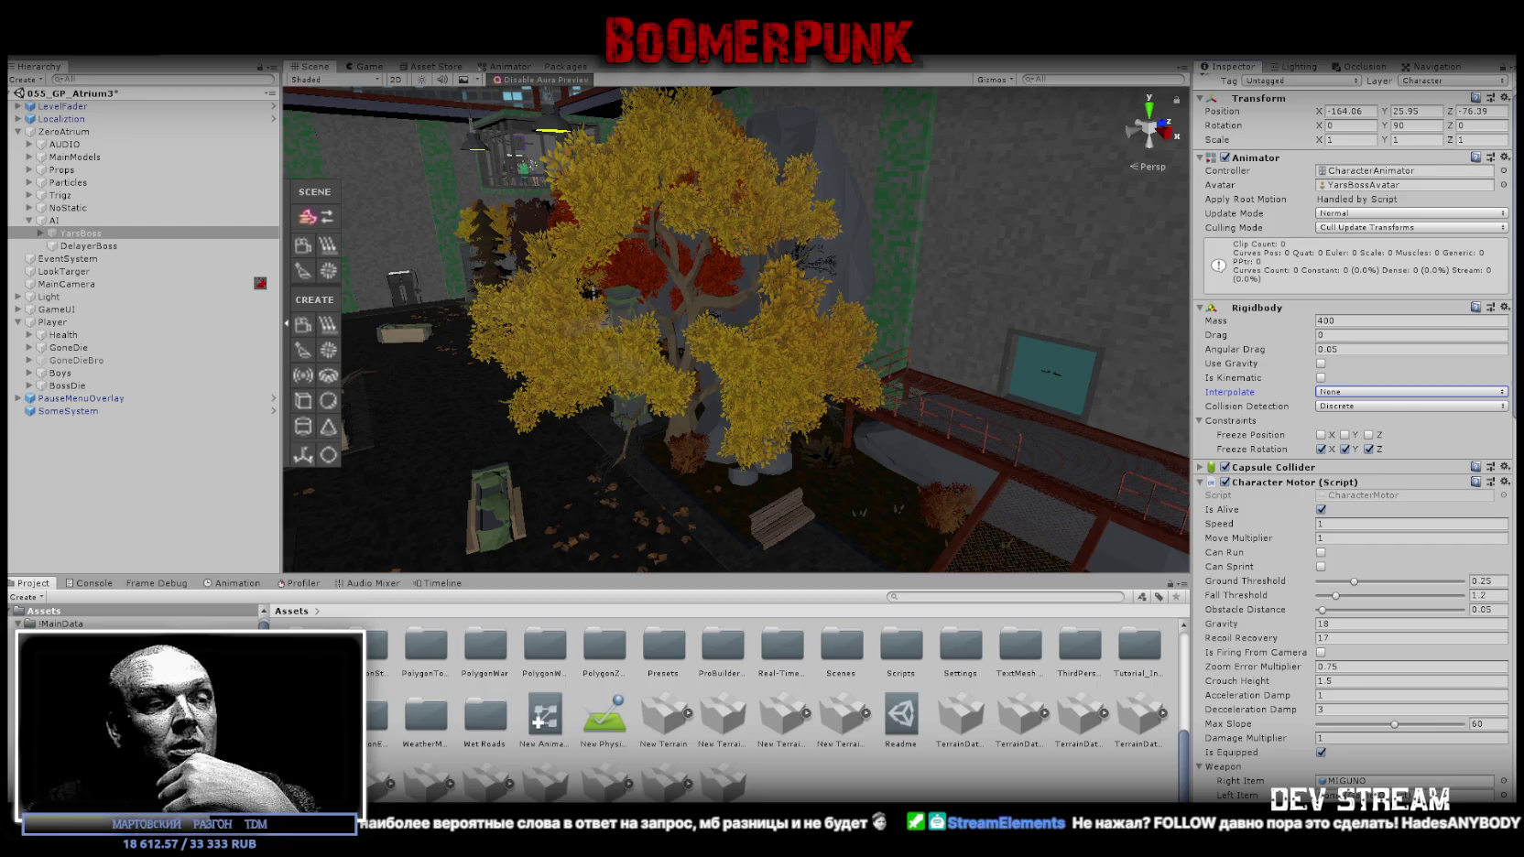
Set YarsBoss's Animator Culling Mode to Always Animate.
left_click(1366, 228)
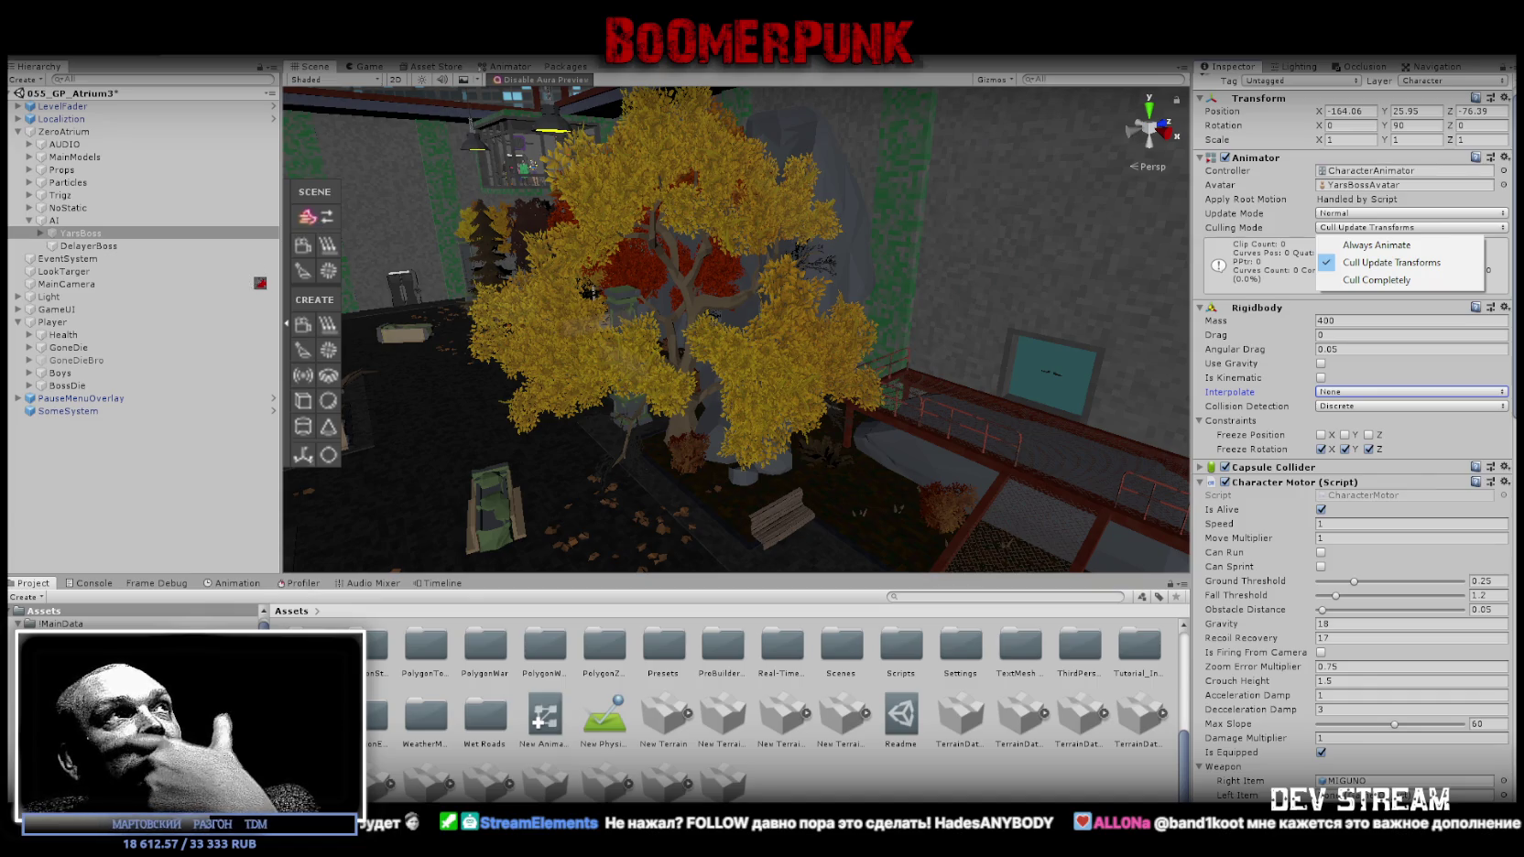
key("Escape")
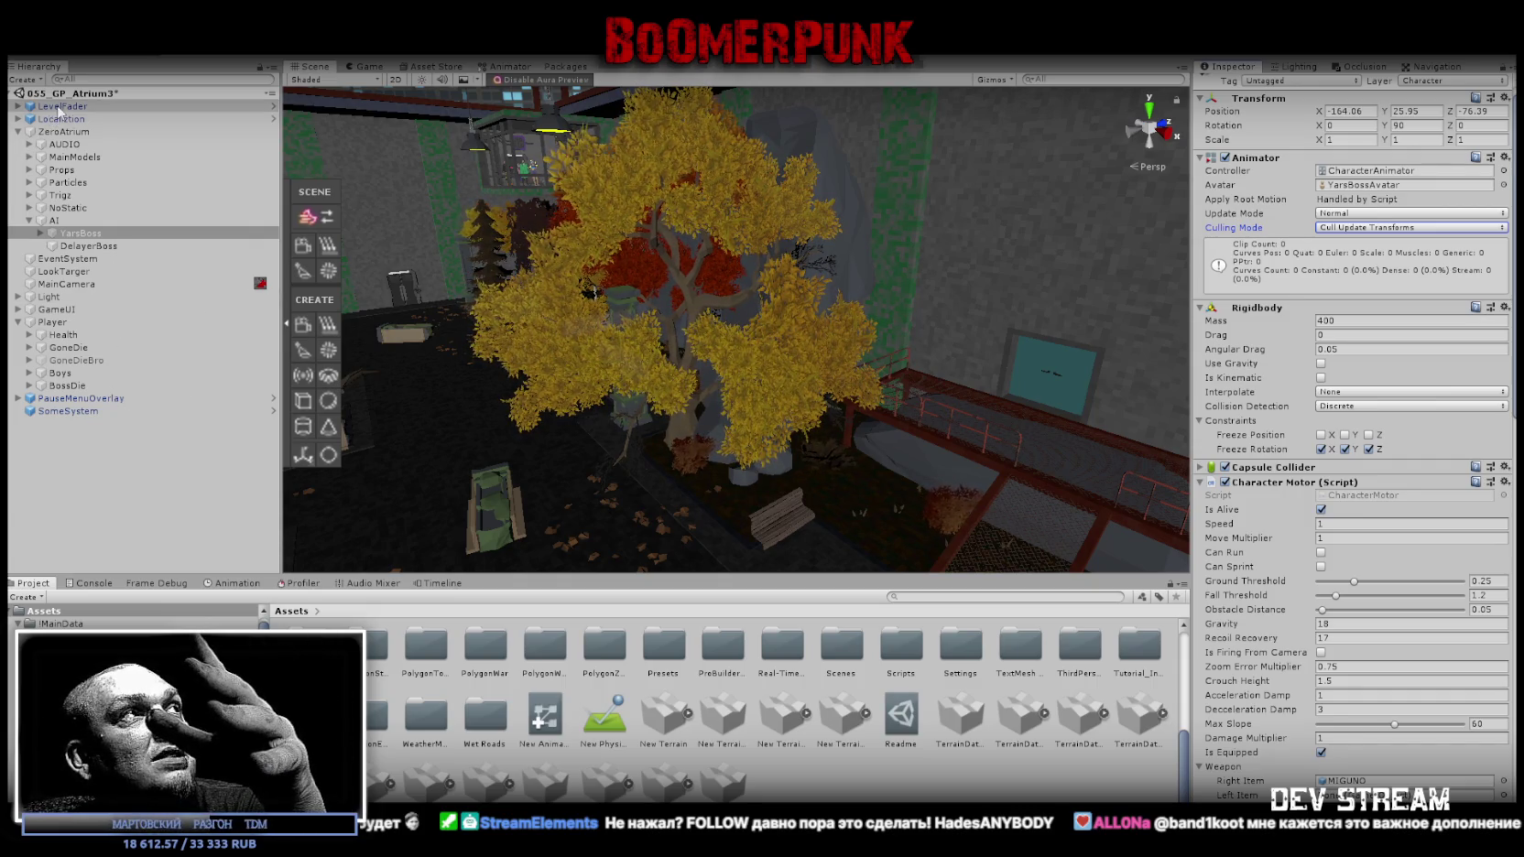
left_click(91, 107)
left_click(82, 398)
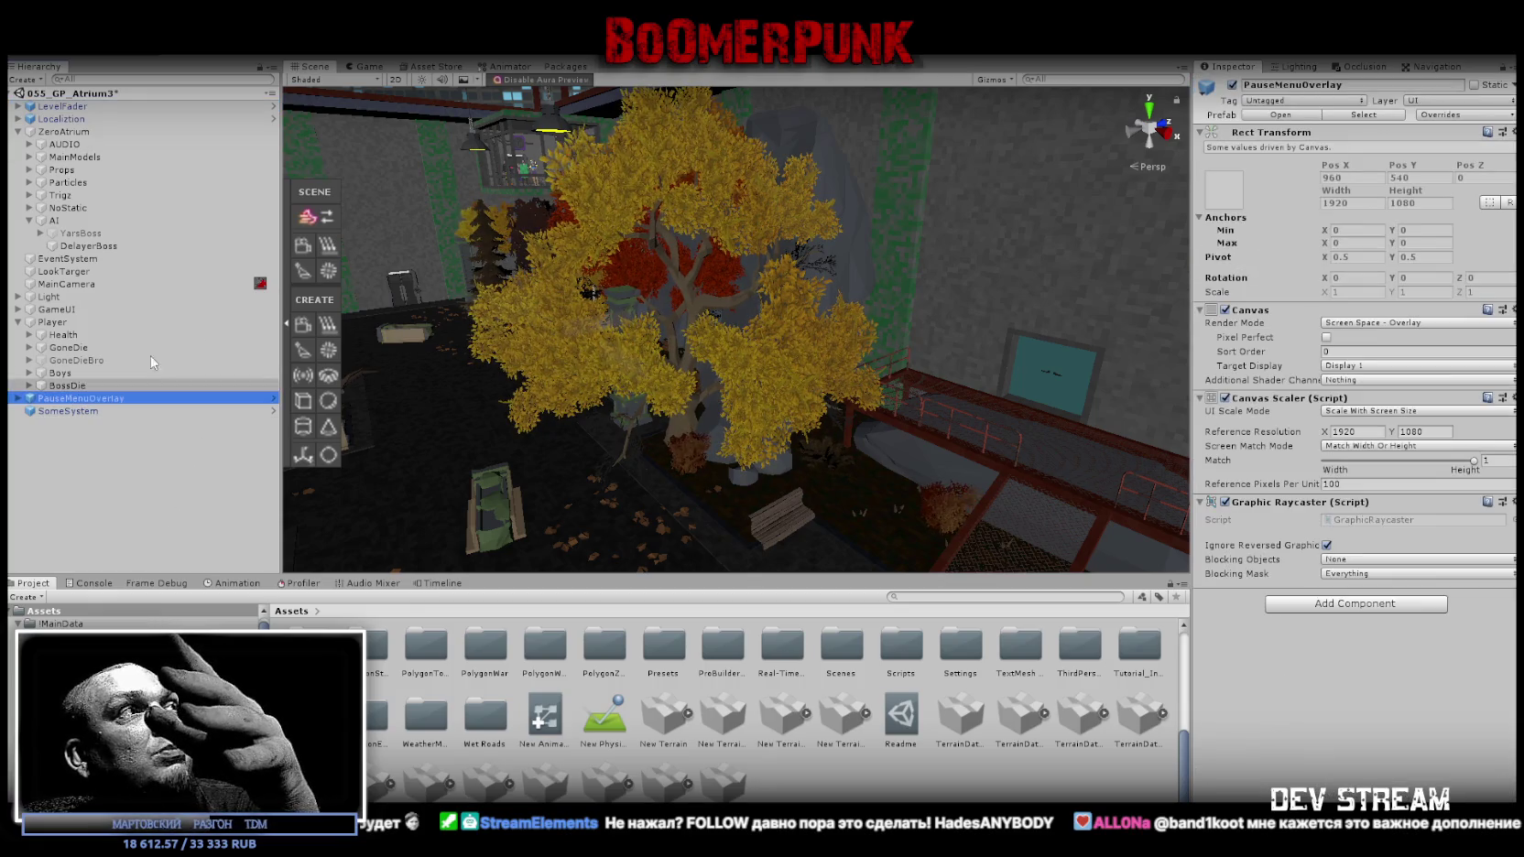
left_click(84, 235)
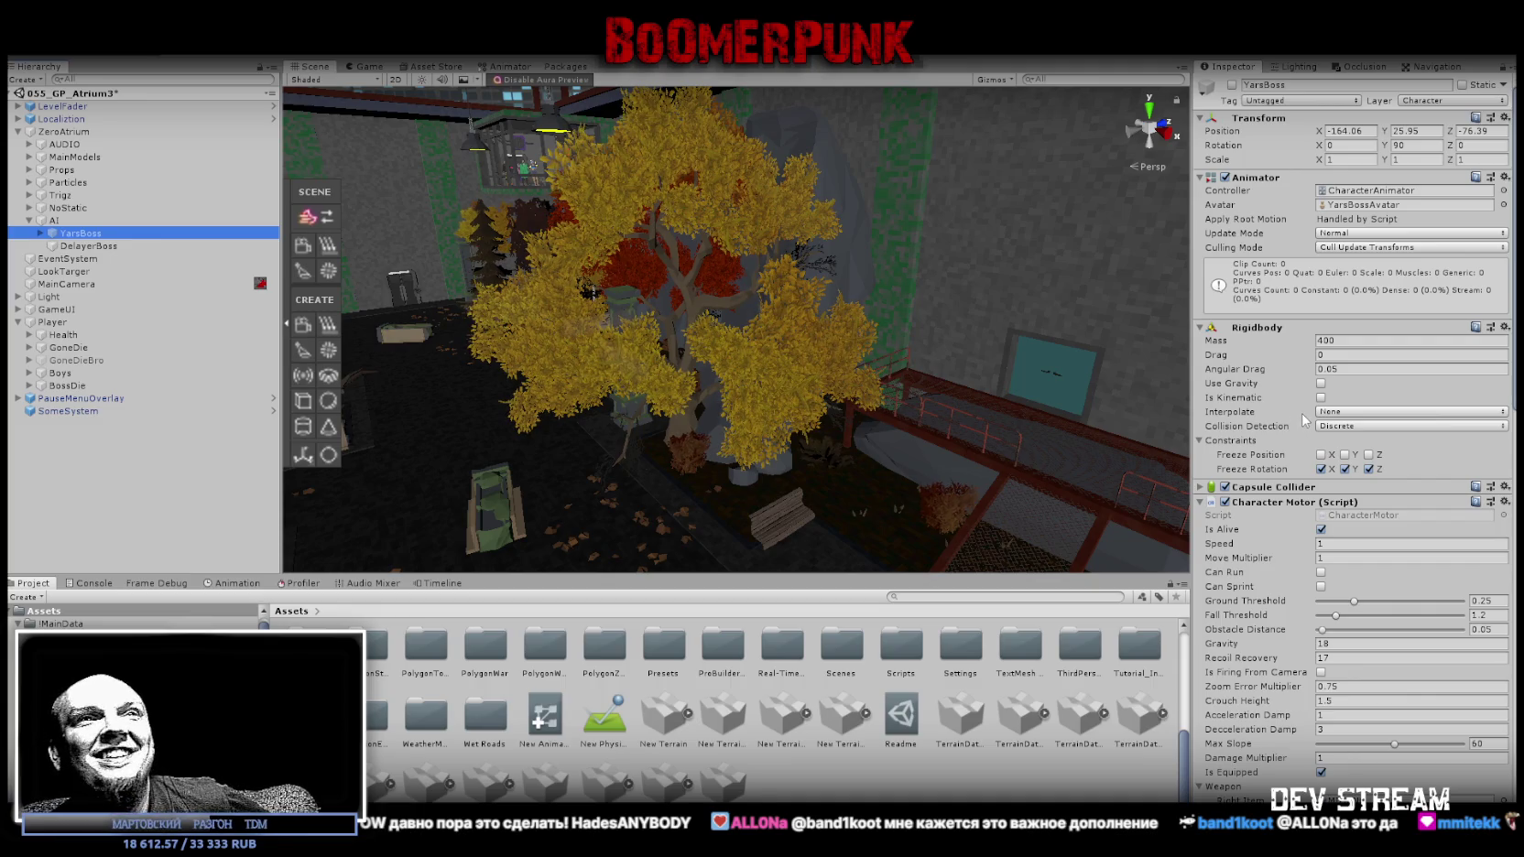
left_click(1381, 247)
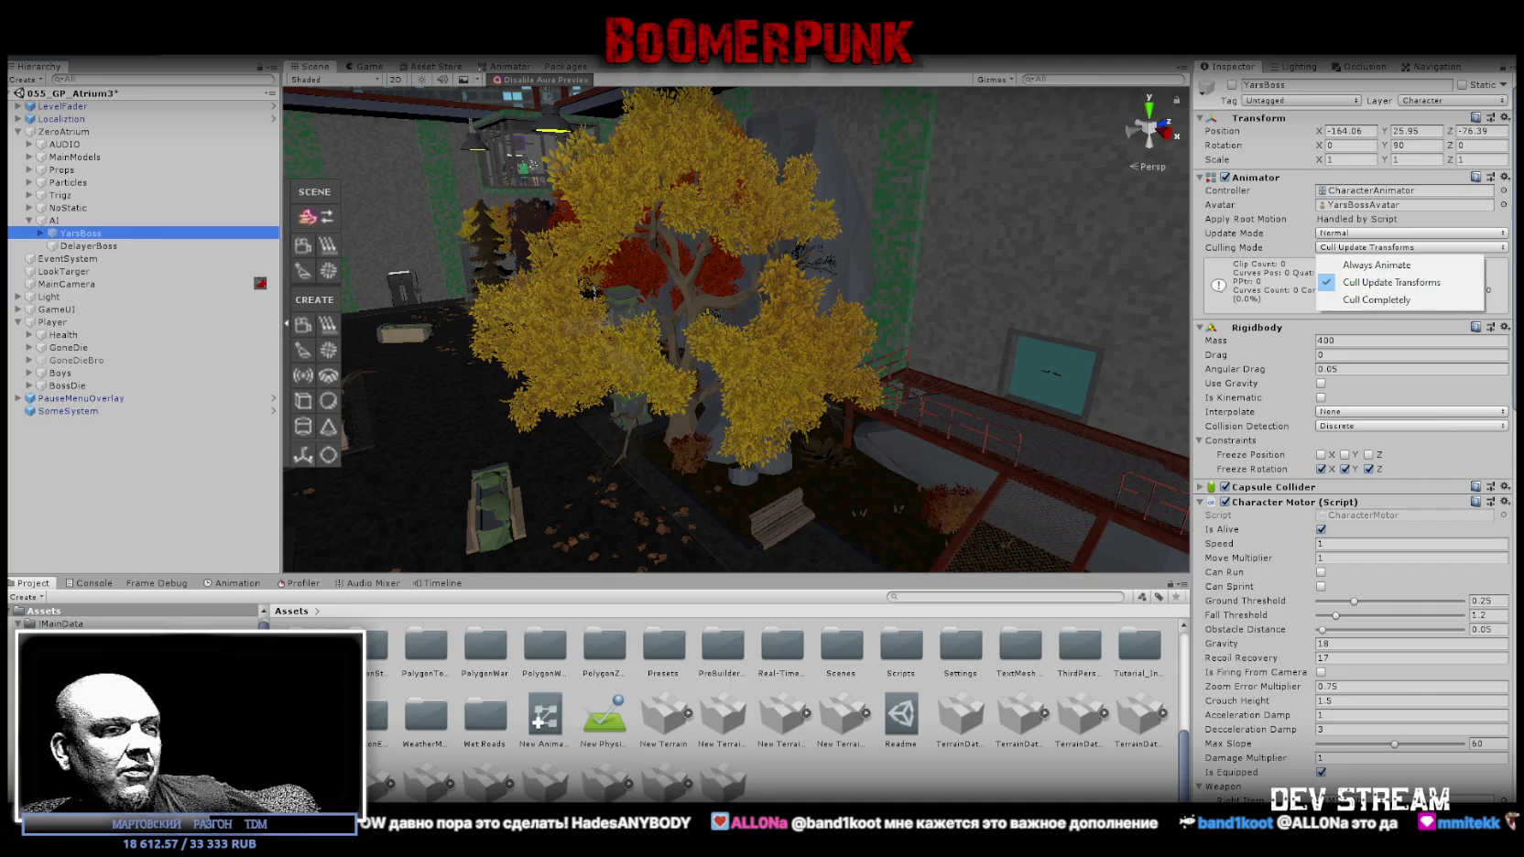
key("Escape")
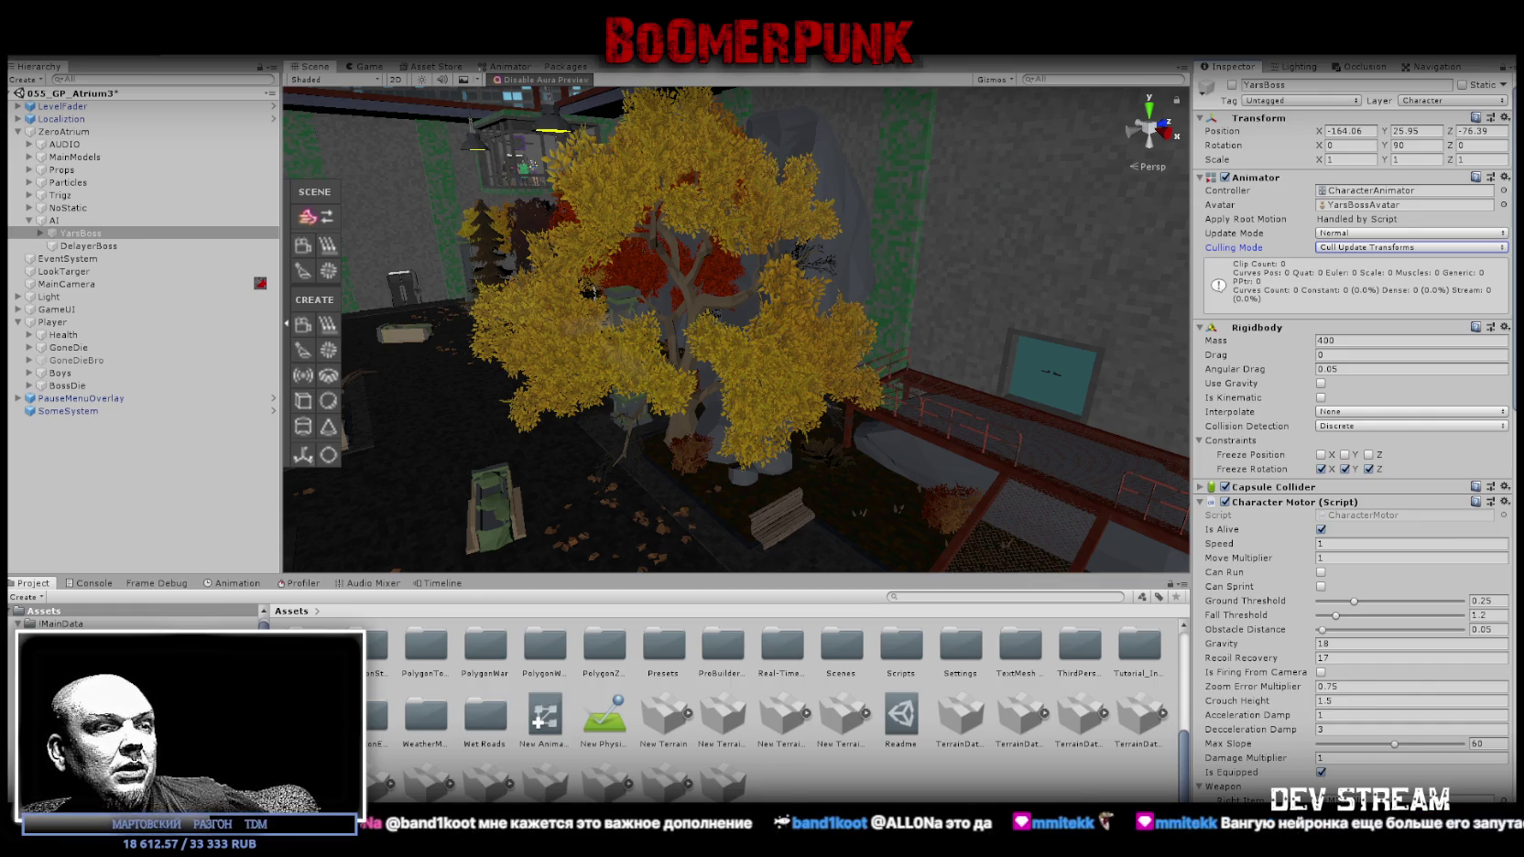
left_click(1477, 249)
left_click(1398, 268)
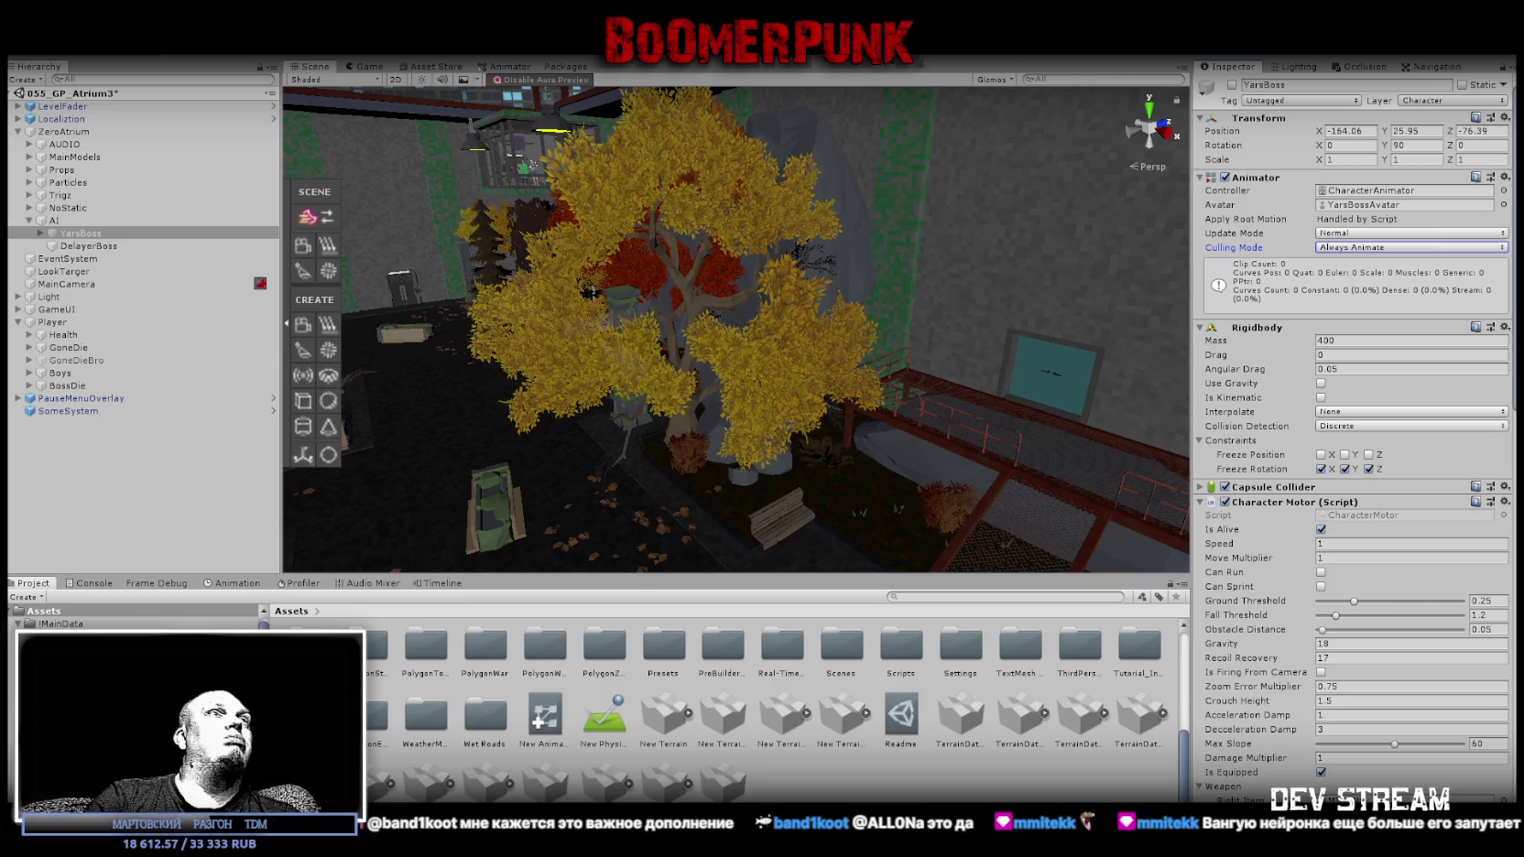
Bring up Build Settings from the File menu and close it without building.
left_click(20, 45)
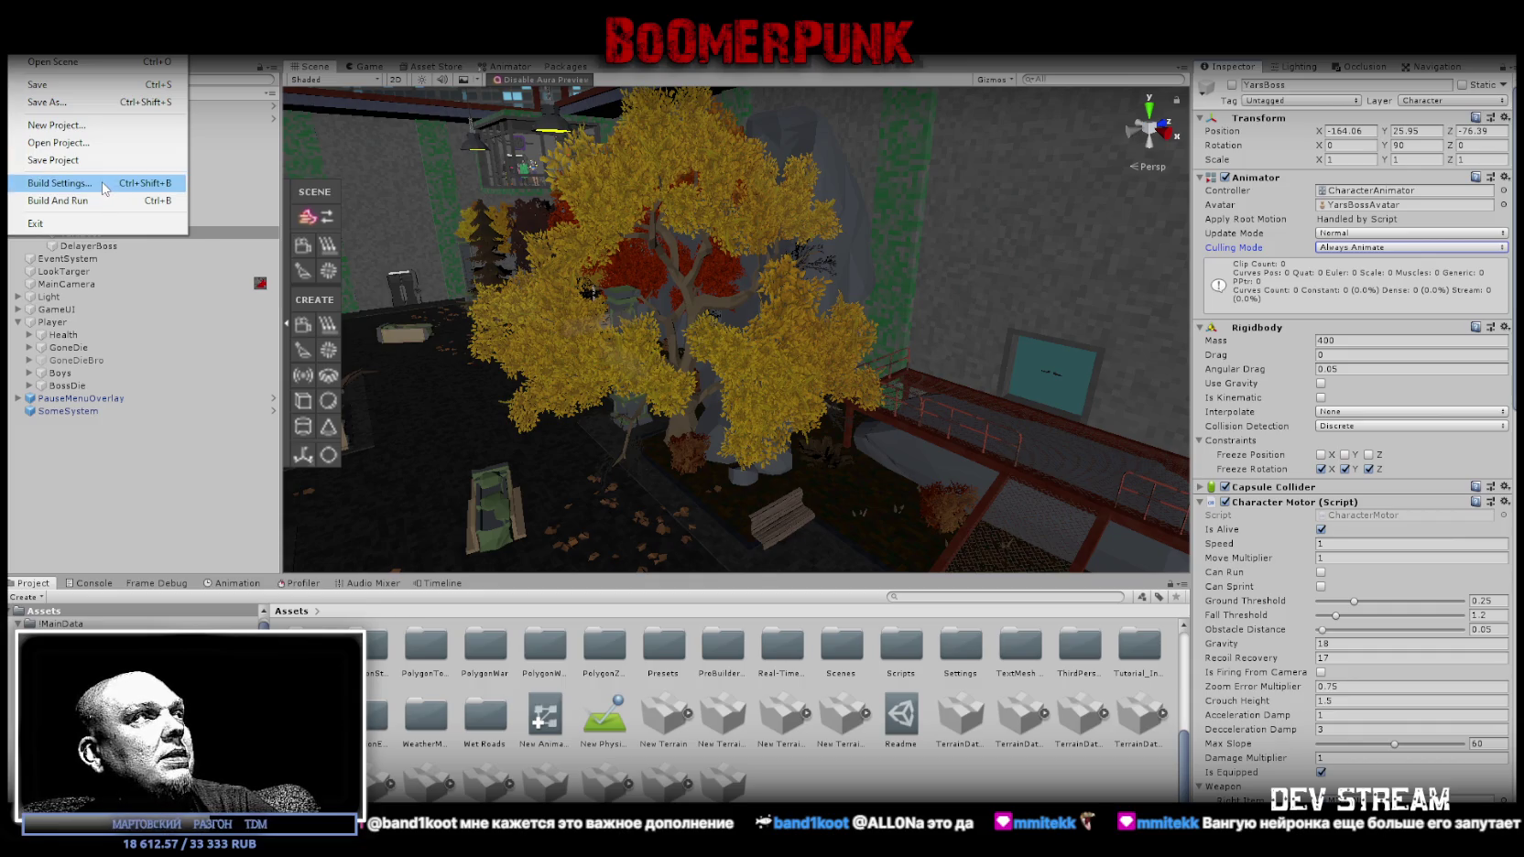
left_click(104, 189)
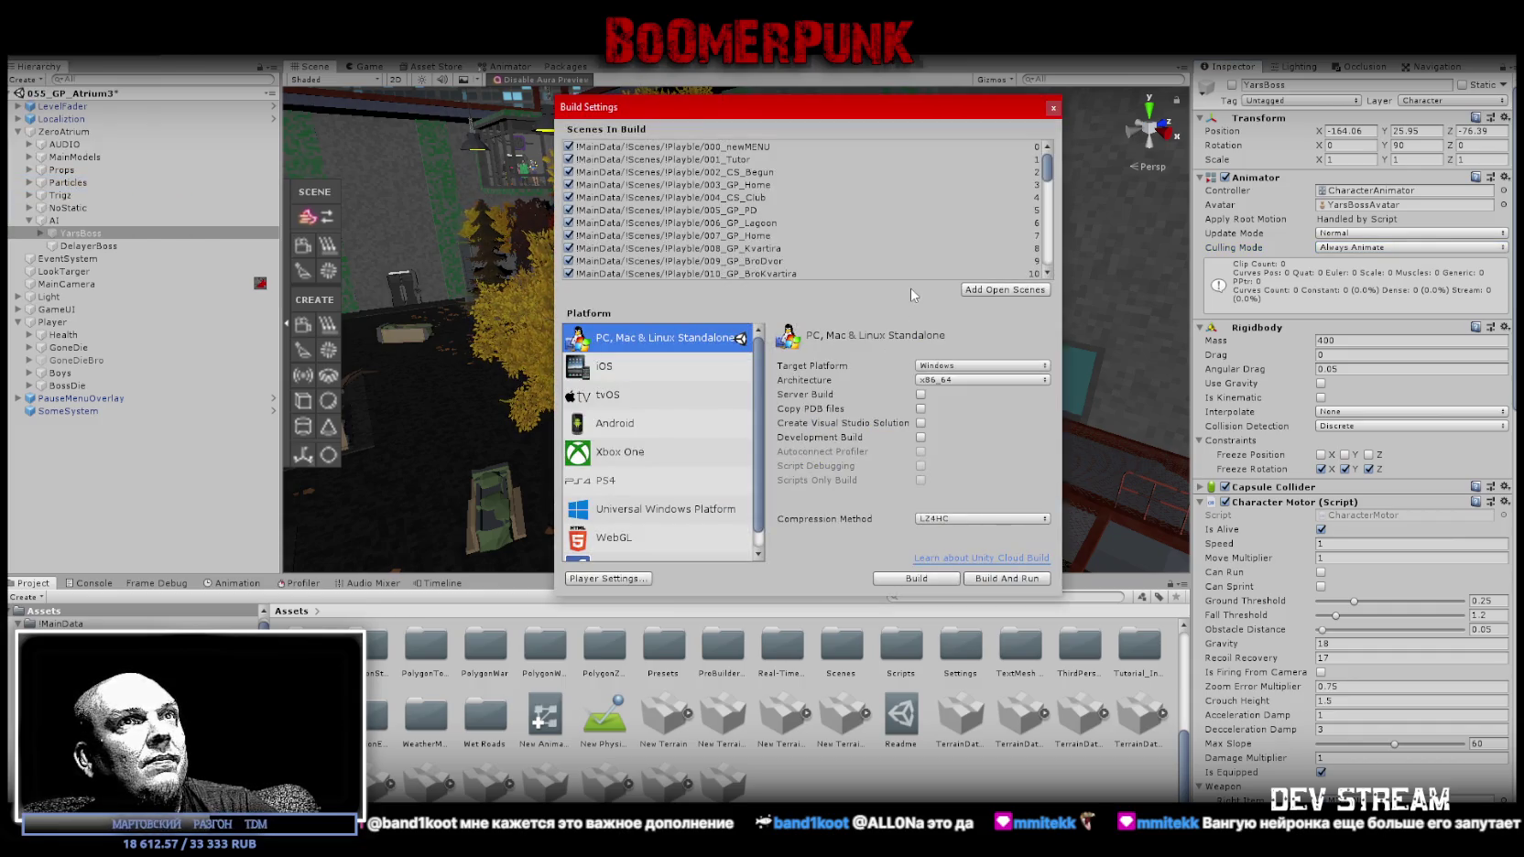
left_click(1053, 108)
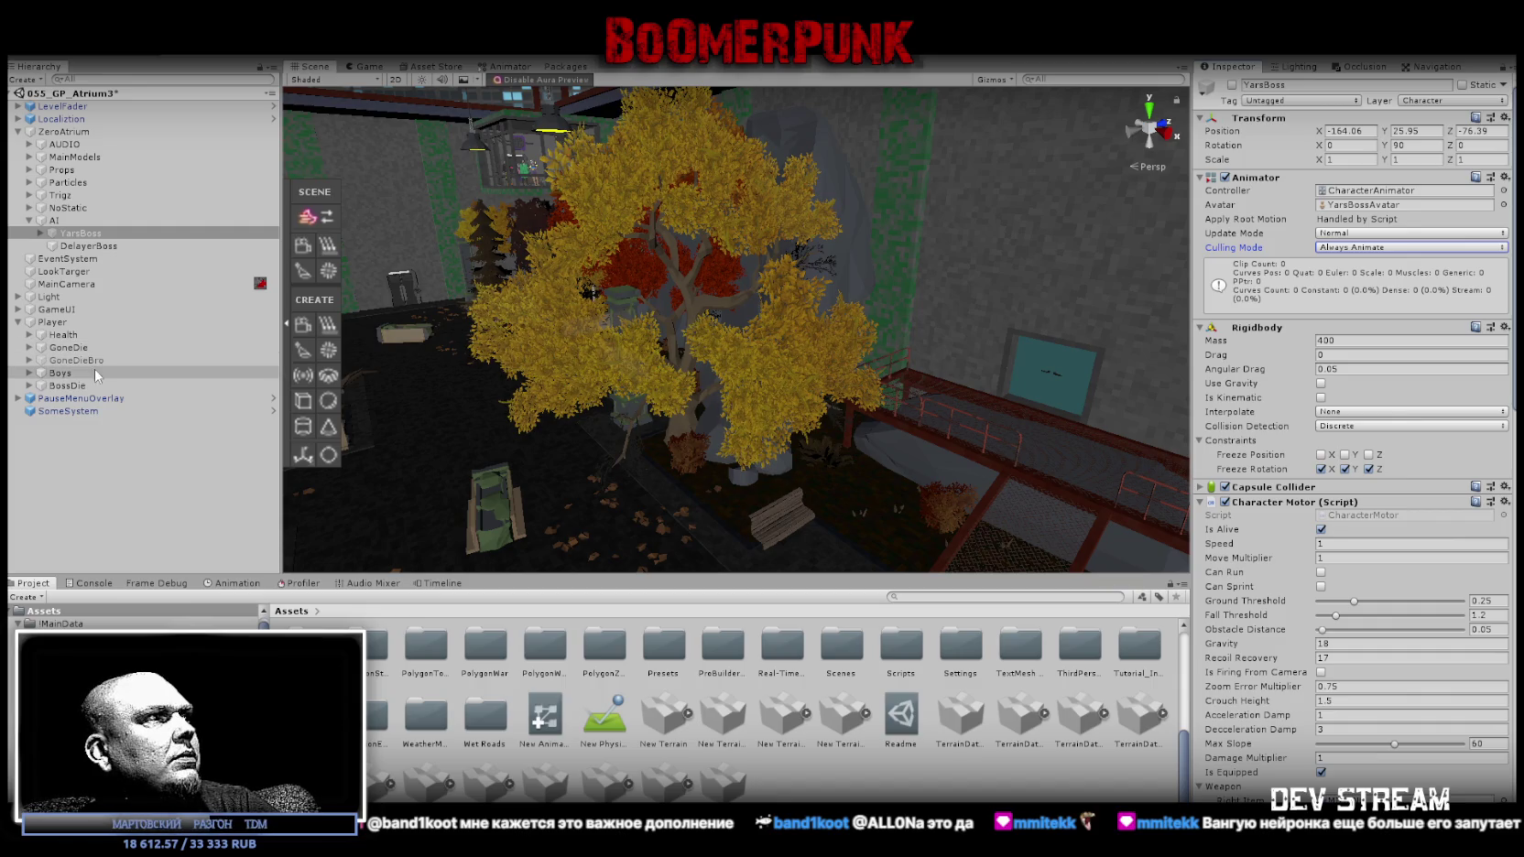
Expand Boys and set both NVY (F) and ZRG (F) animators to Always Animate.
left_click(31, 374)
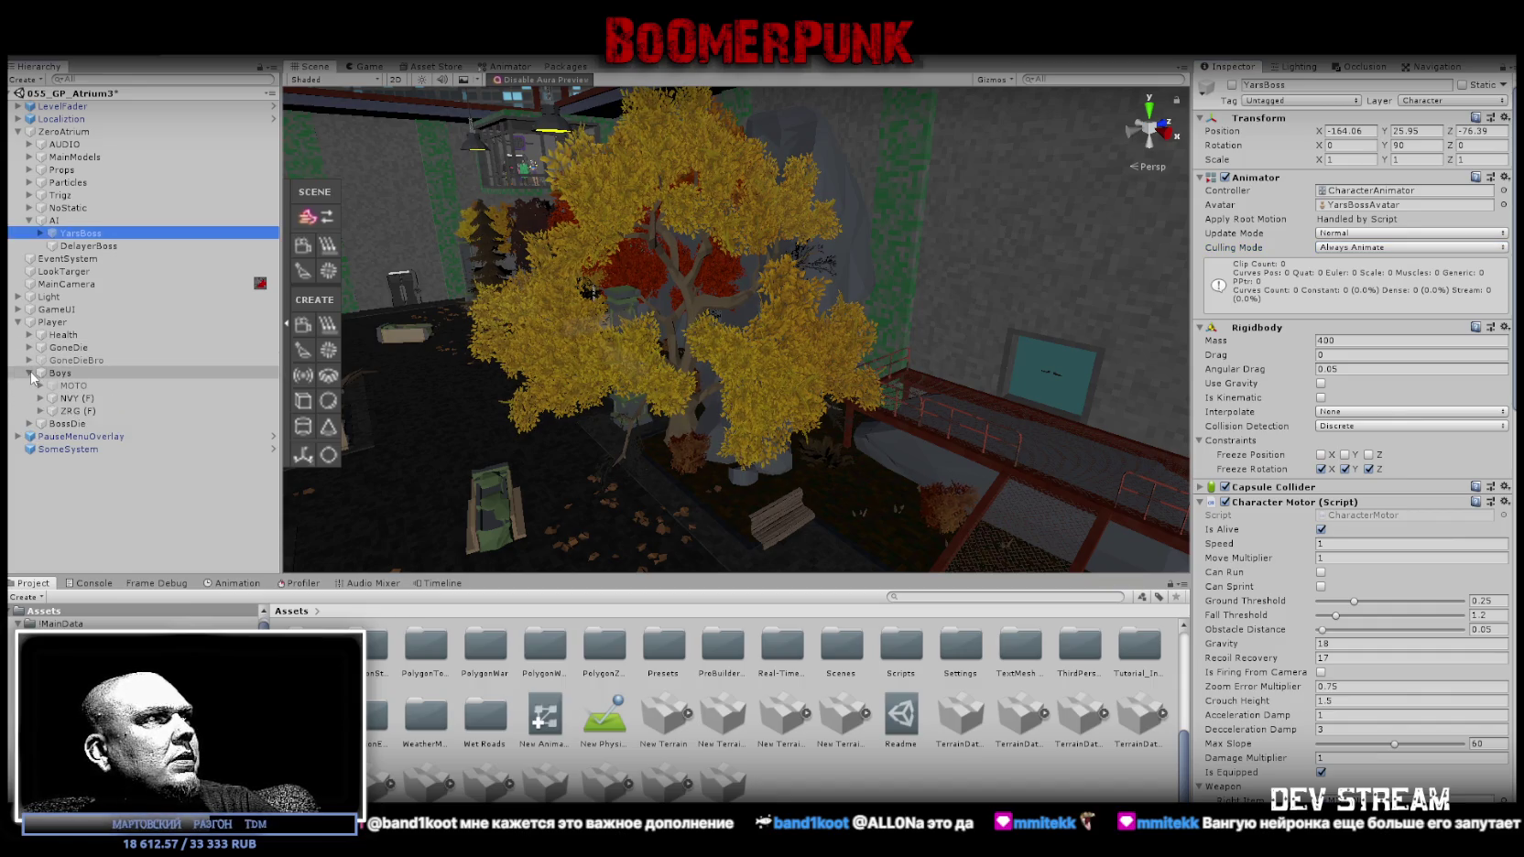
left_click(74, 400)
left_click(73, 412, "ctrl")
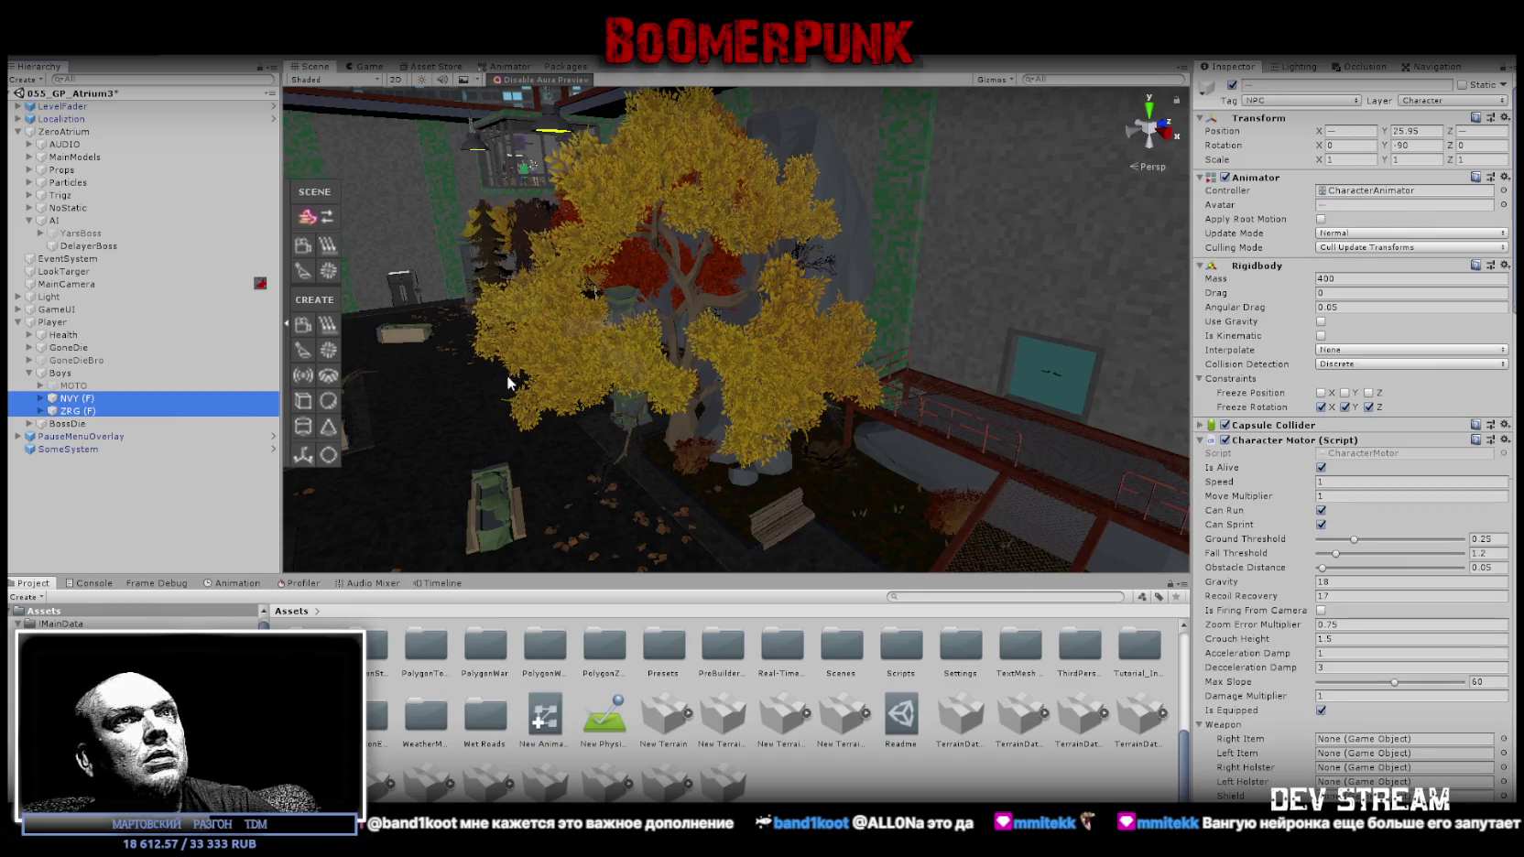
left_click(1388, 248)
left_click(1379, 267)
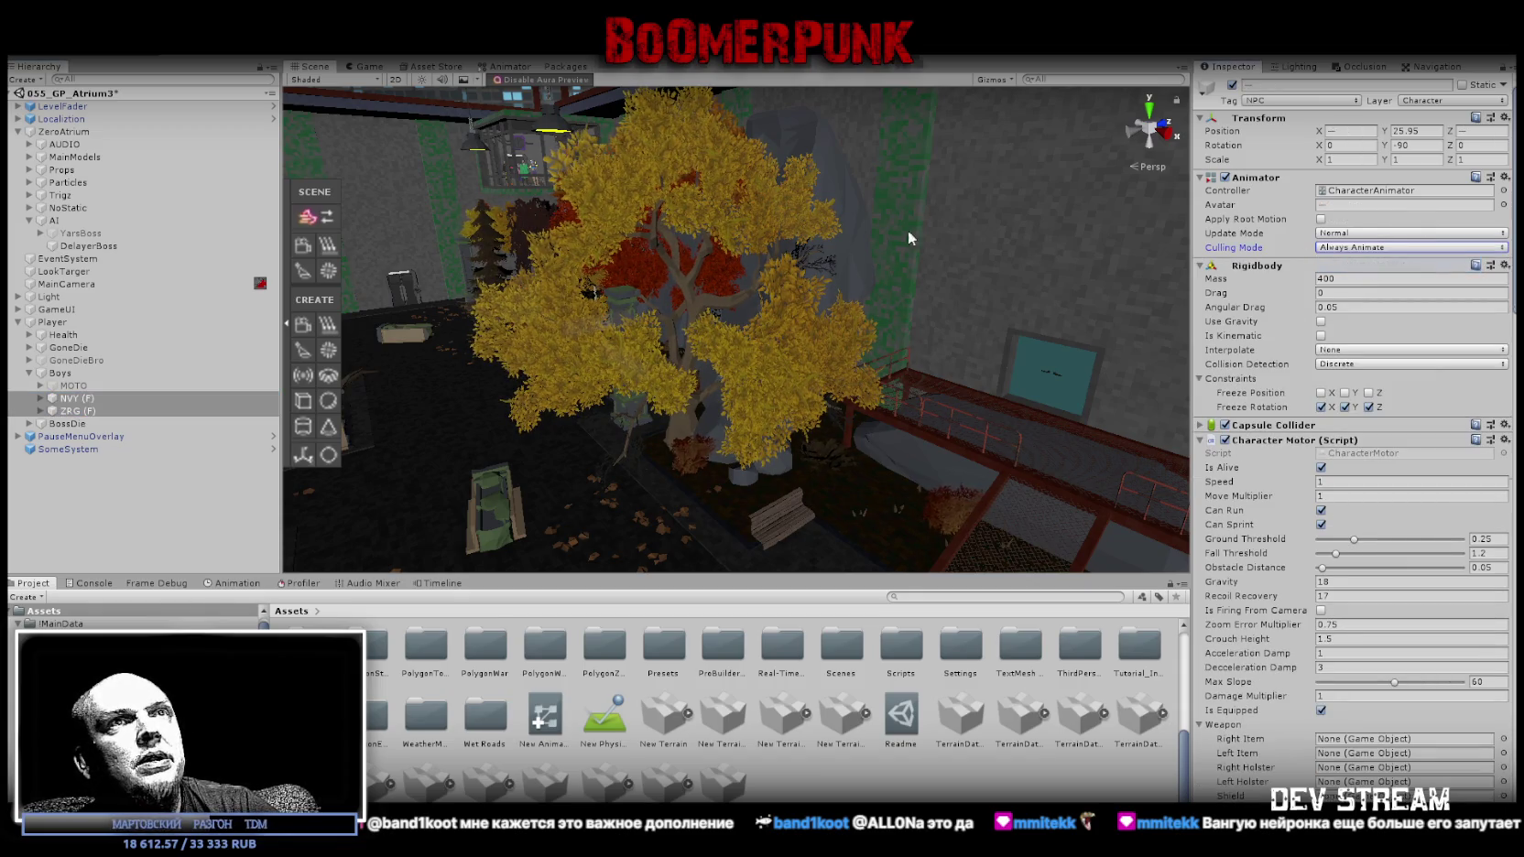
Review YarsBoss, NVY (F) and ZRG (F) one by one to confirm their culling mode.
left_click(77, 236)
left_click(89, 246)
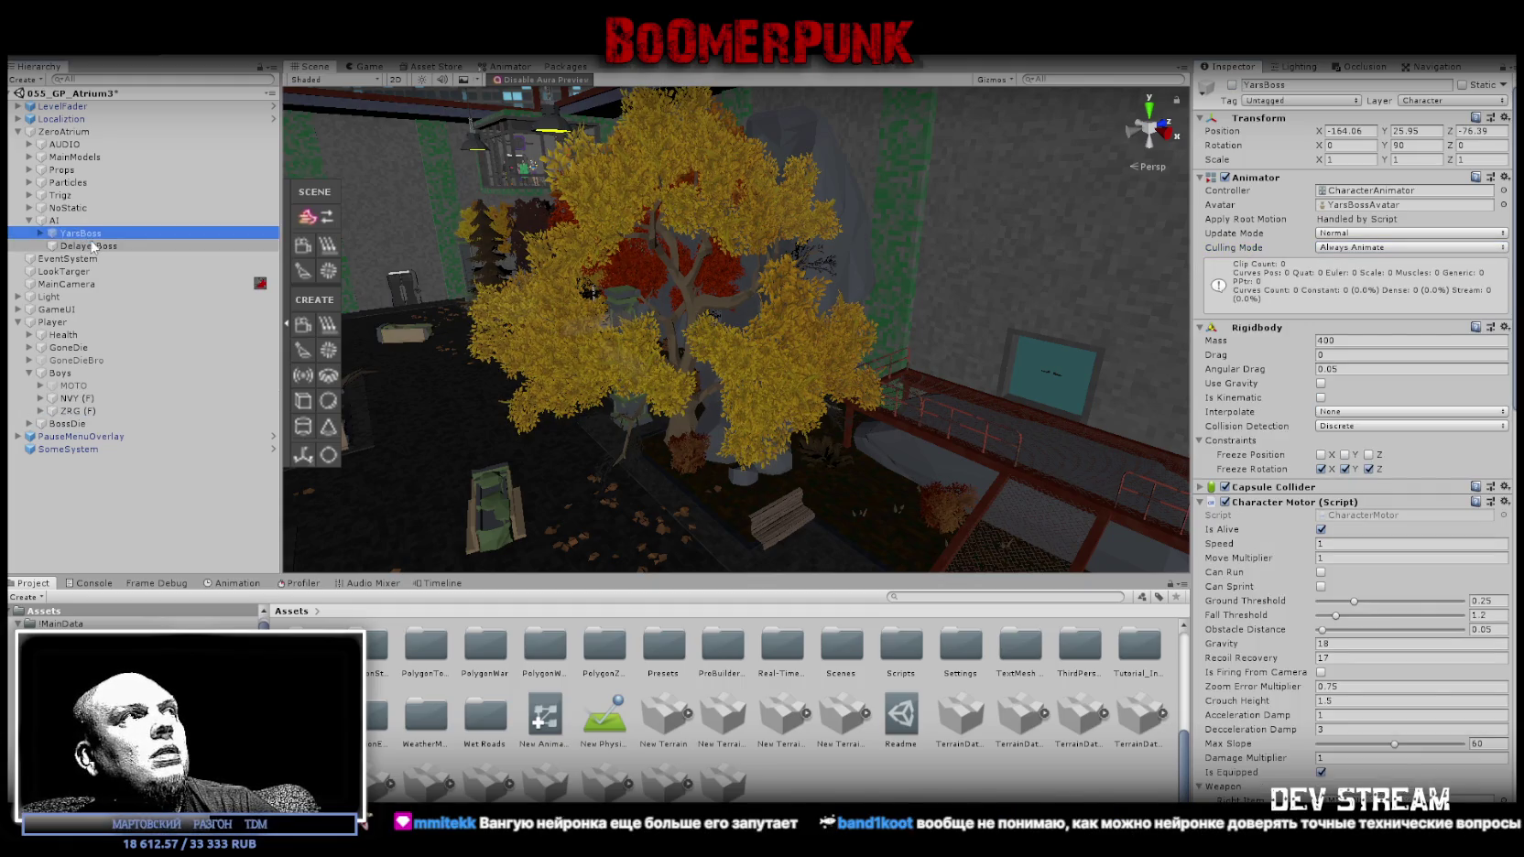
left_click(74, 399)
left_click(84, 412)
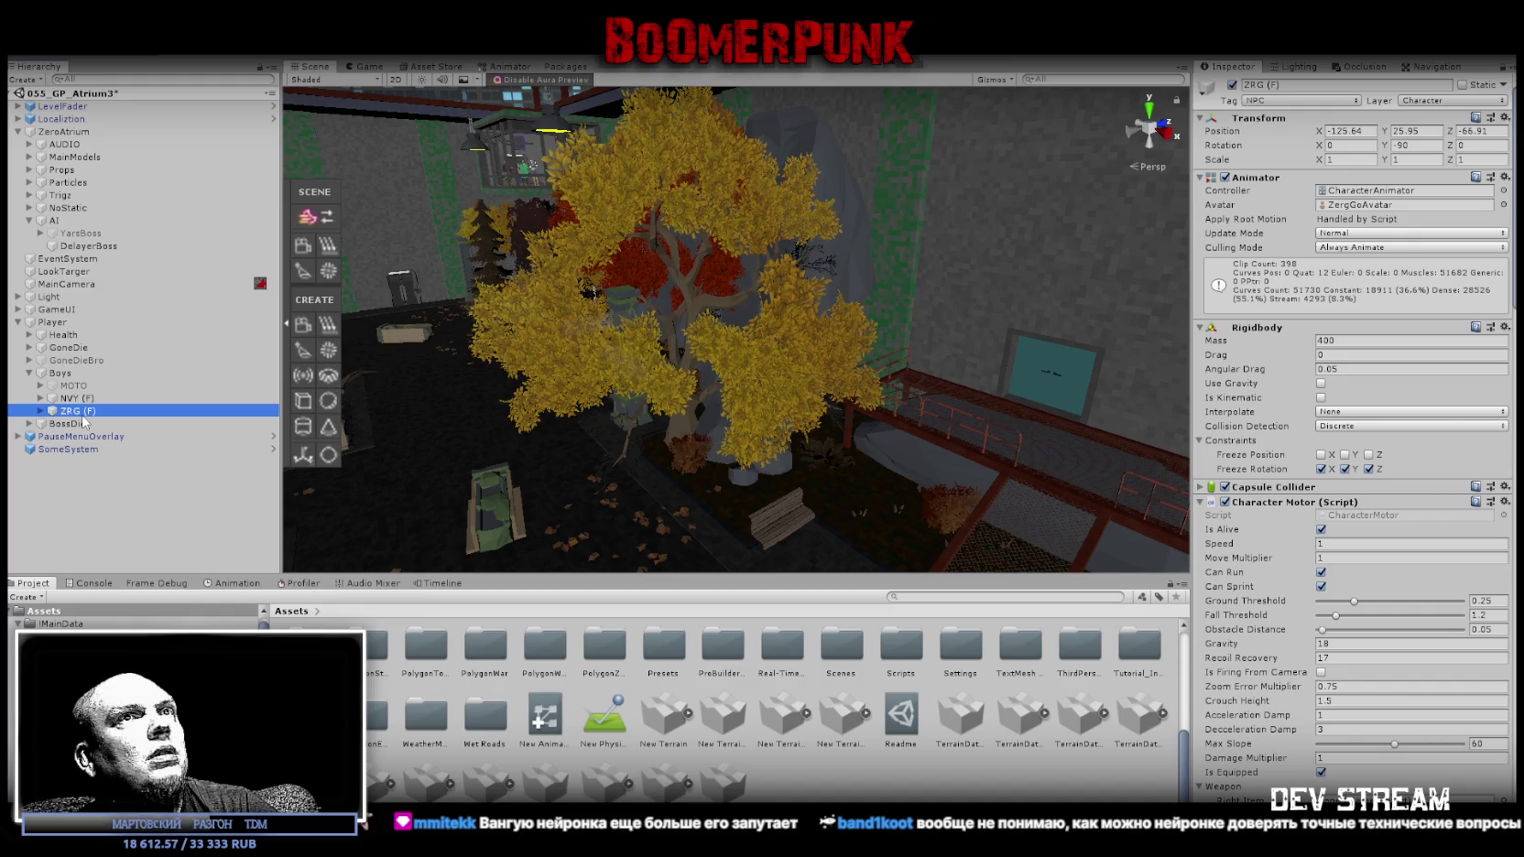
left_click(87, 411)
left_click(73, 398)
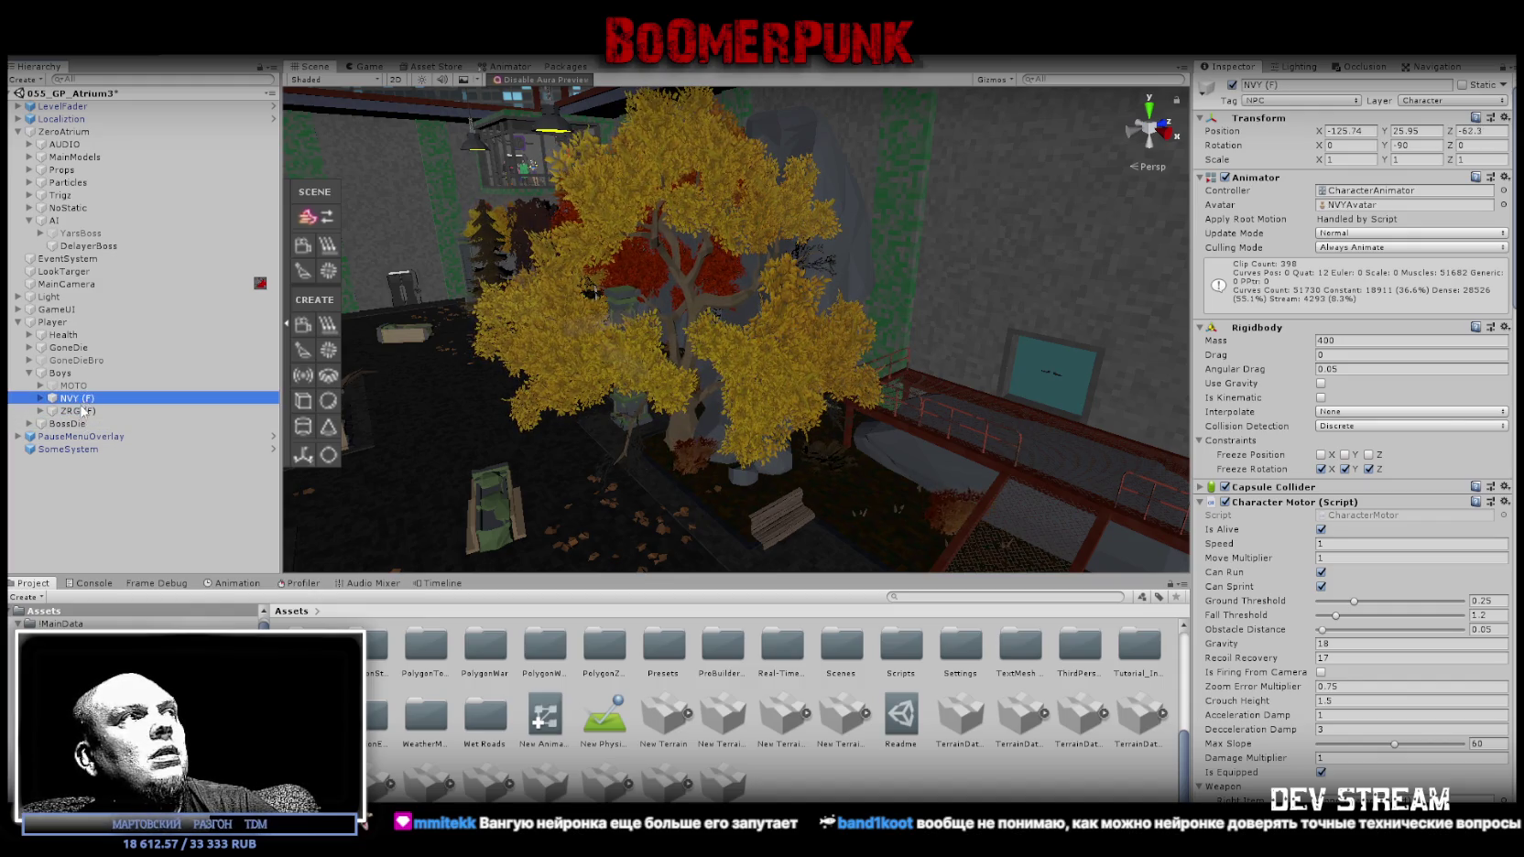
left_click(84, 410, "shift")
Recheck NVY (F) and ZRG (F) individually and together, then return to YarsBoss.
left_click(84, 409, "ctrl")
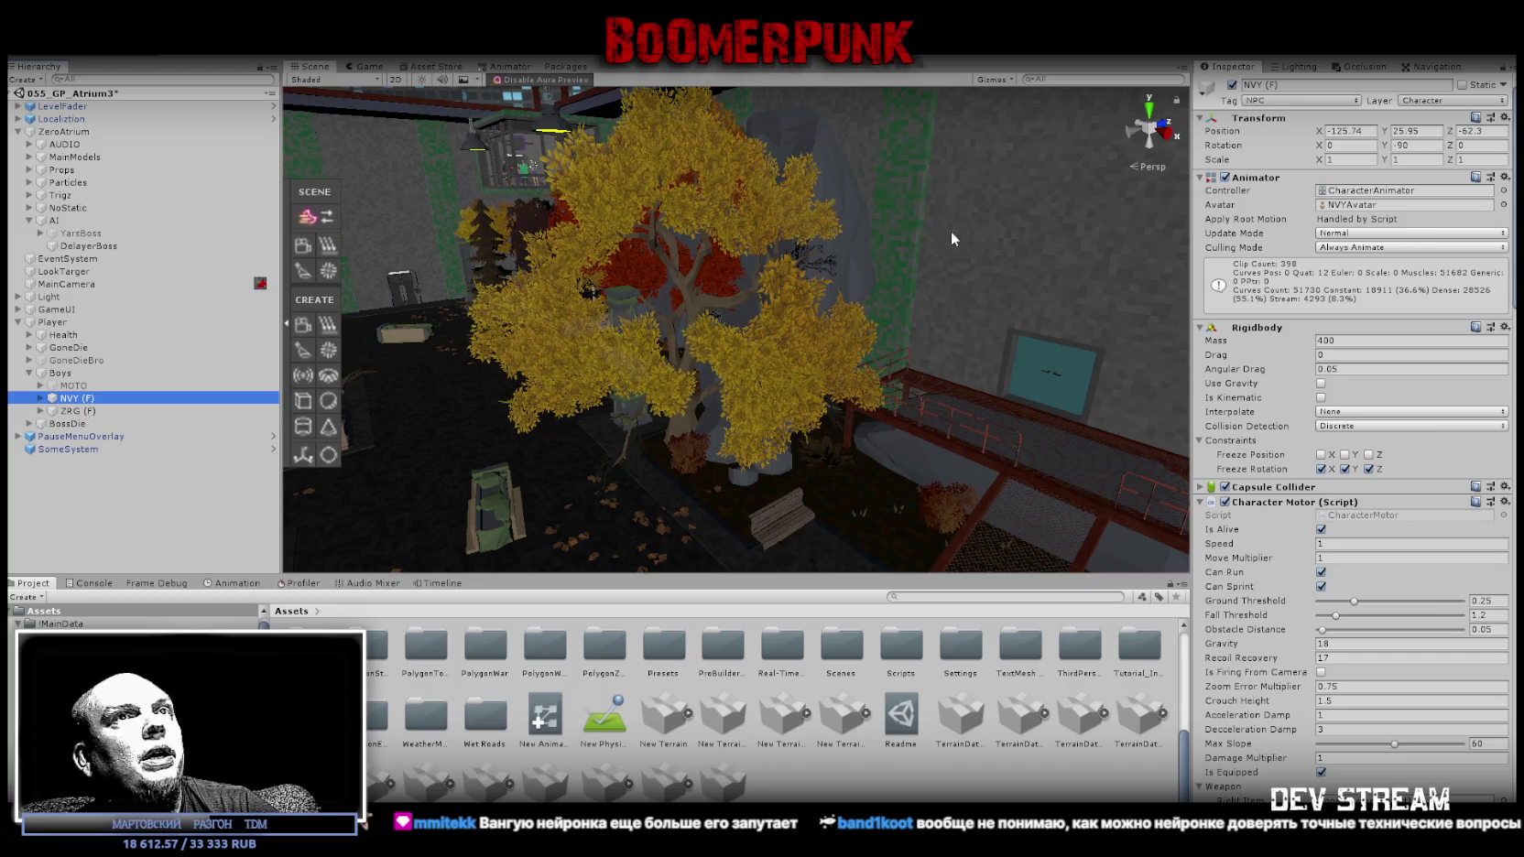
left_click(84, 411)
left_click(84, 399, "ctrl")
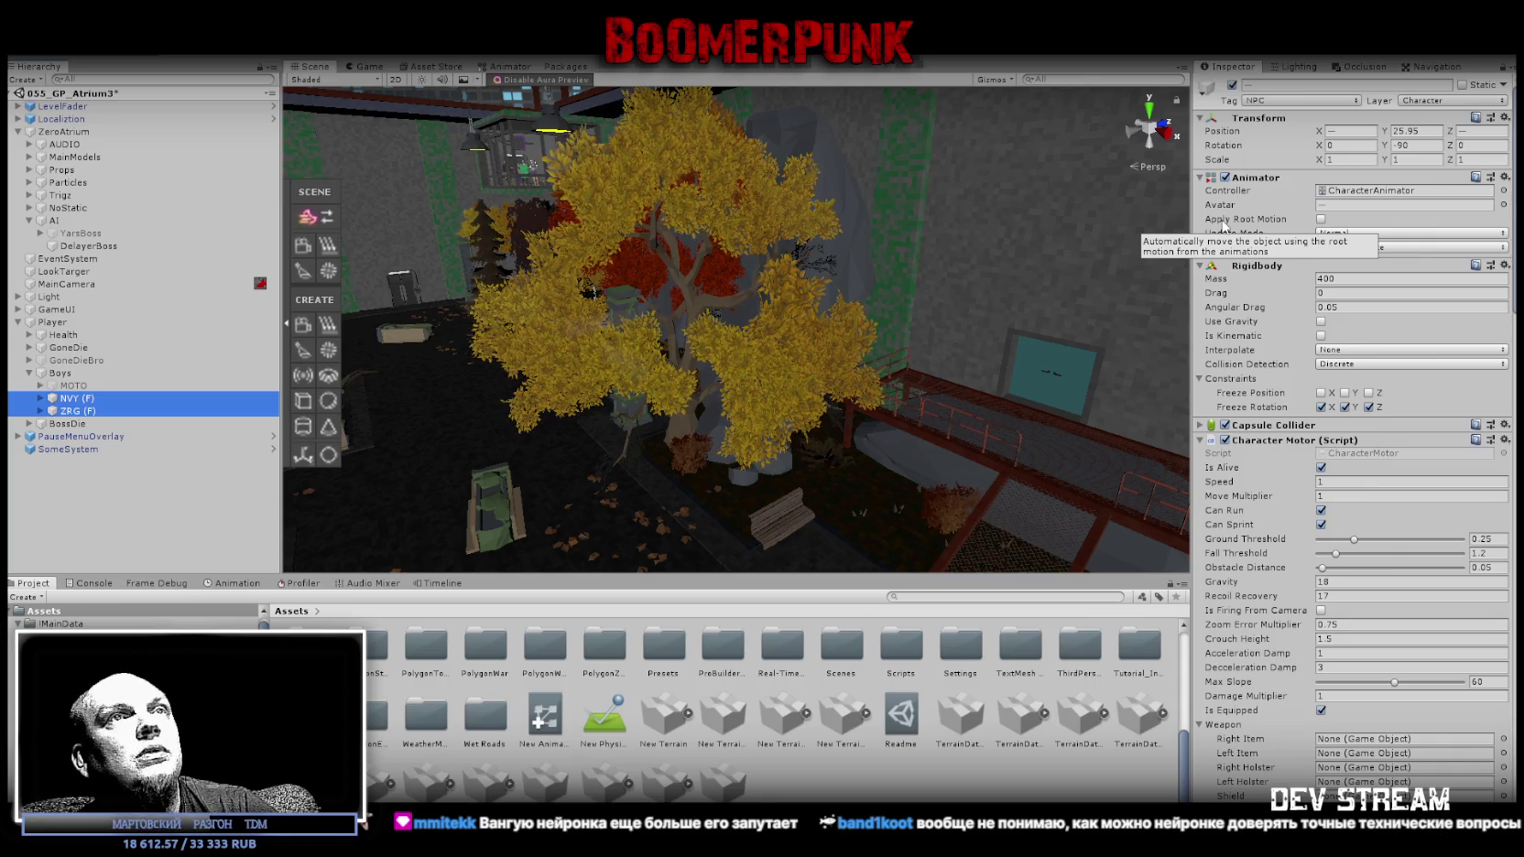
left_click(73, 399)
left_click(84, 234)
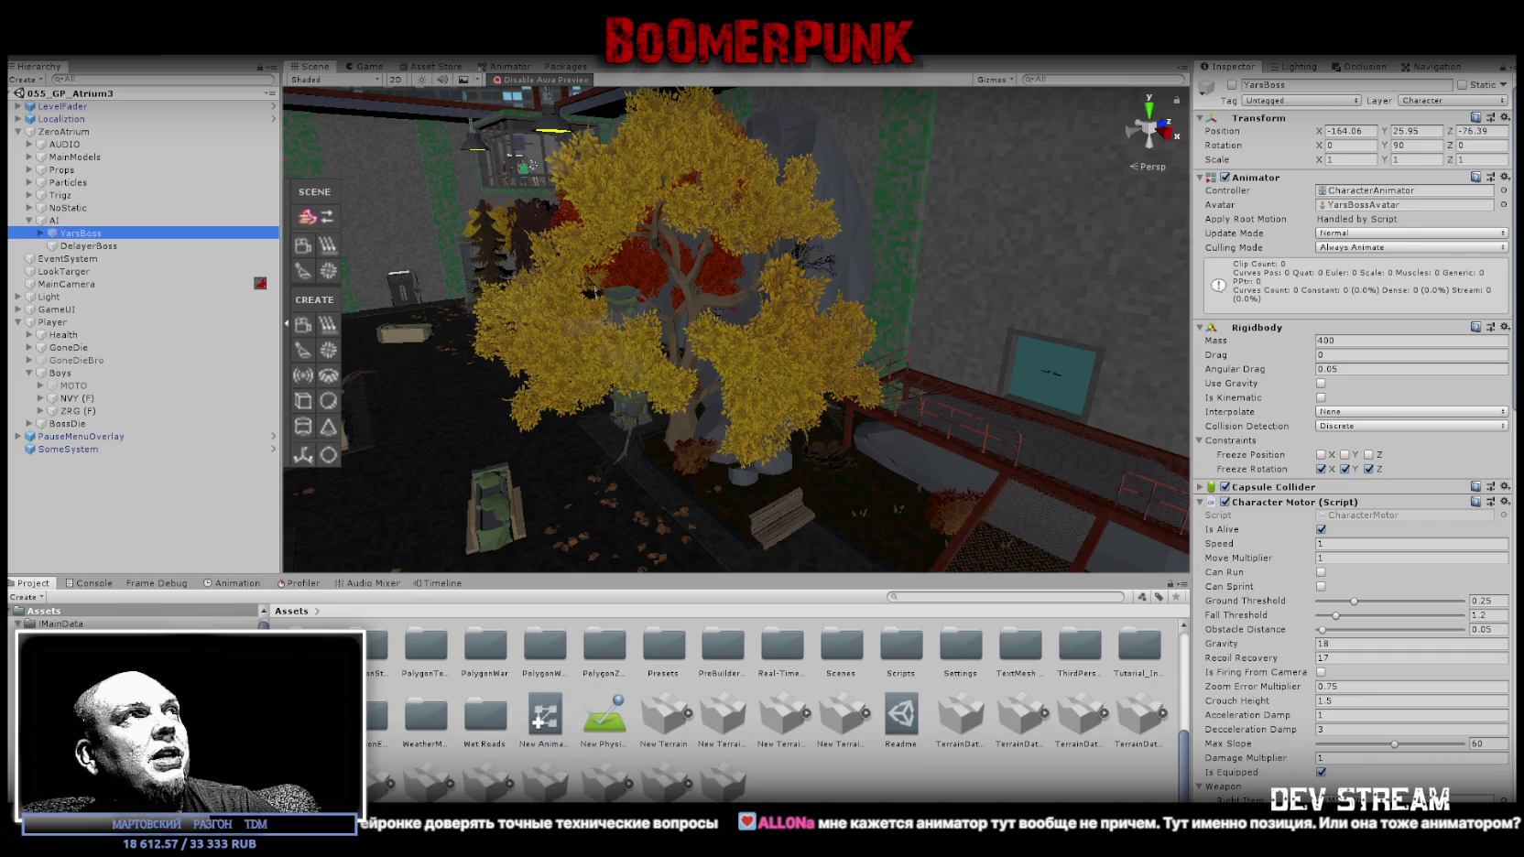
left_click(20, 51)
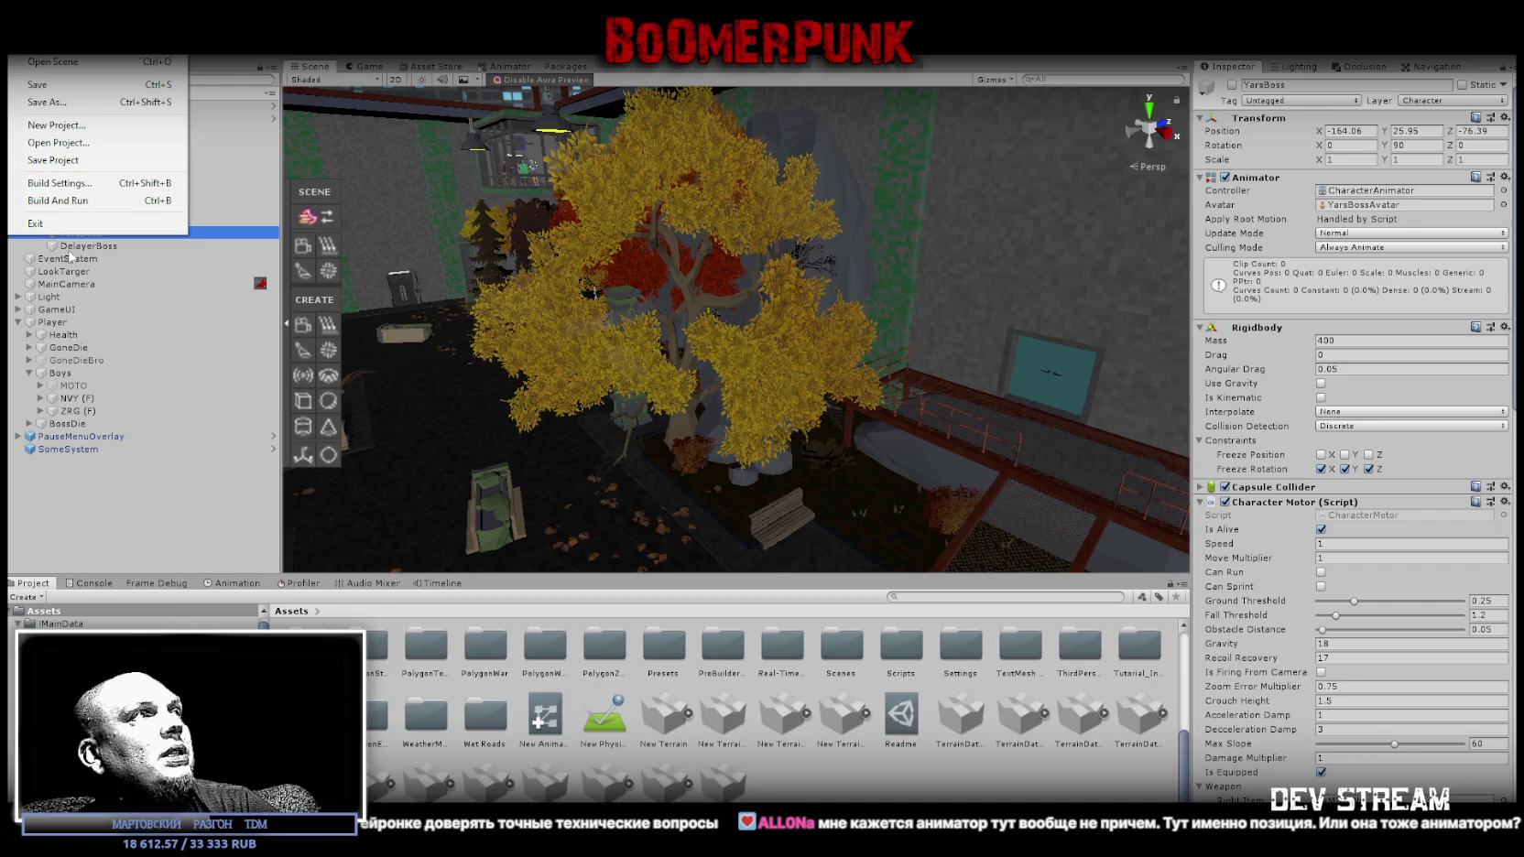
Build the game for Windows with PC, Mac & Linux Standalone as the target.
left_click(97, 185)
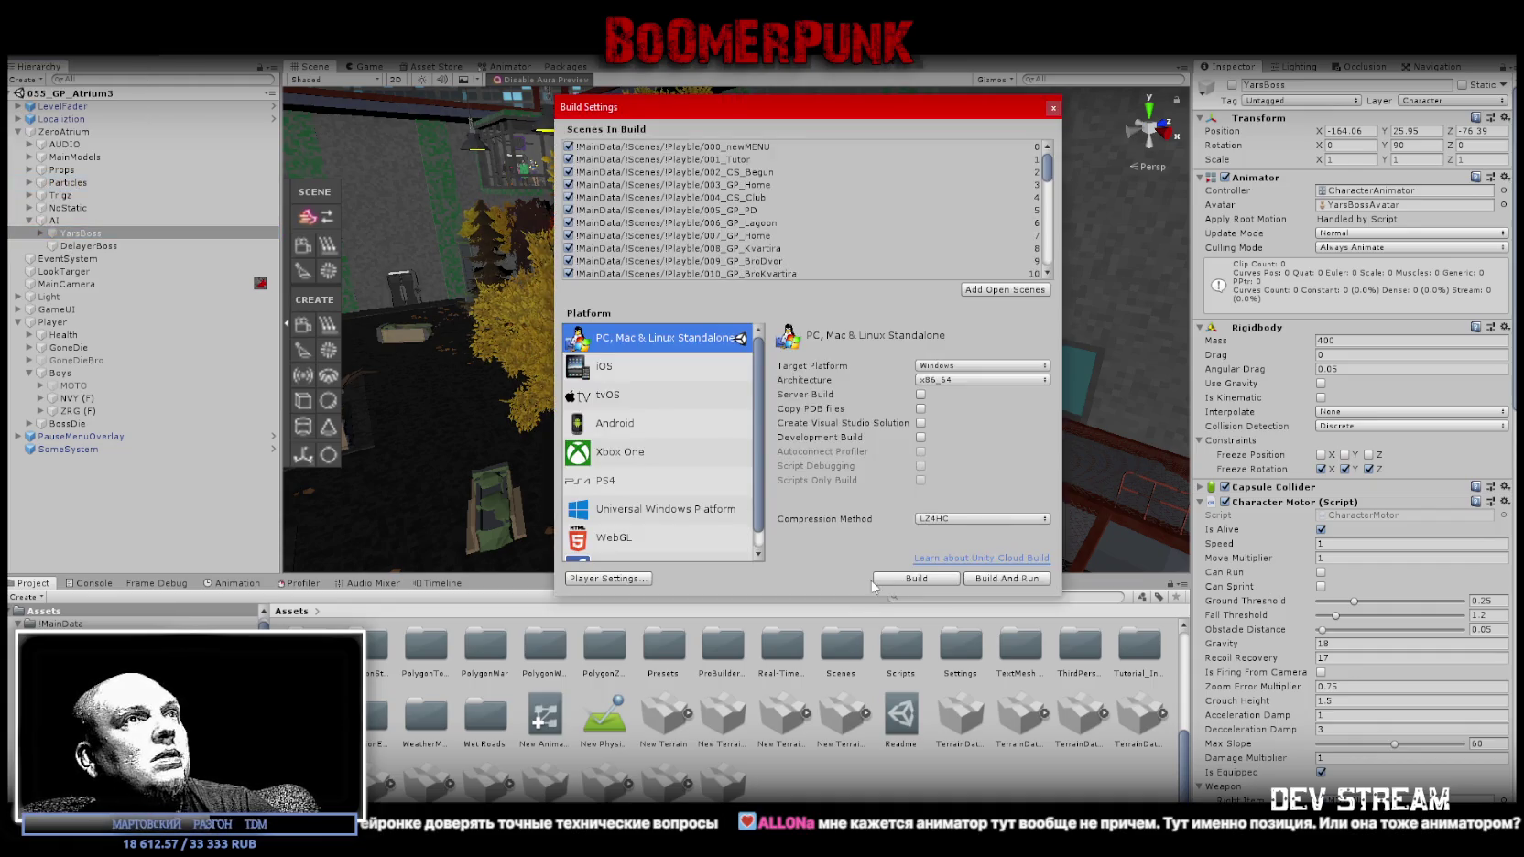
left_click_drag(763, 110, 750, 139)
scroll(968, 226, "down", 8)
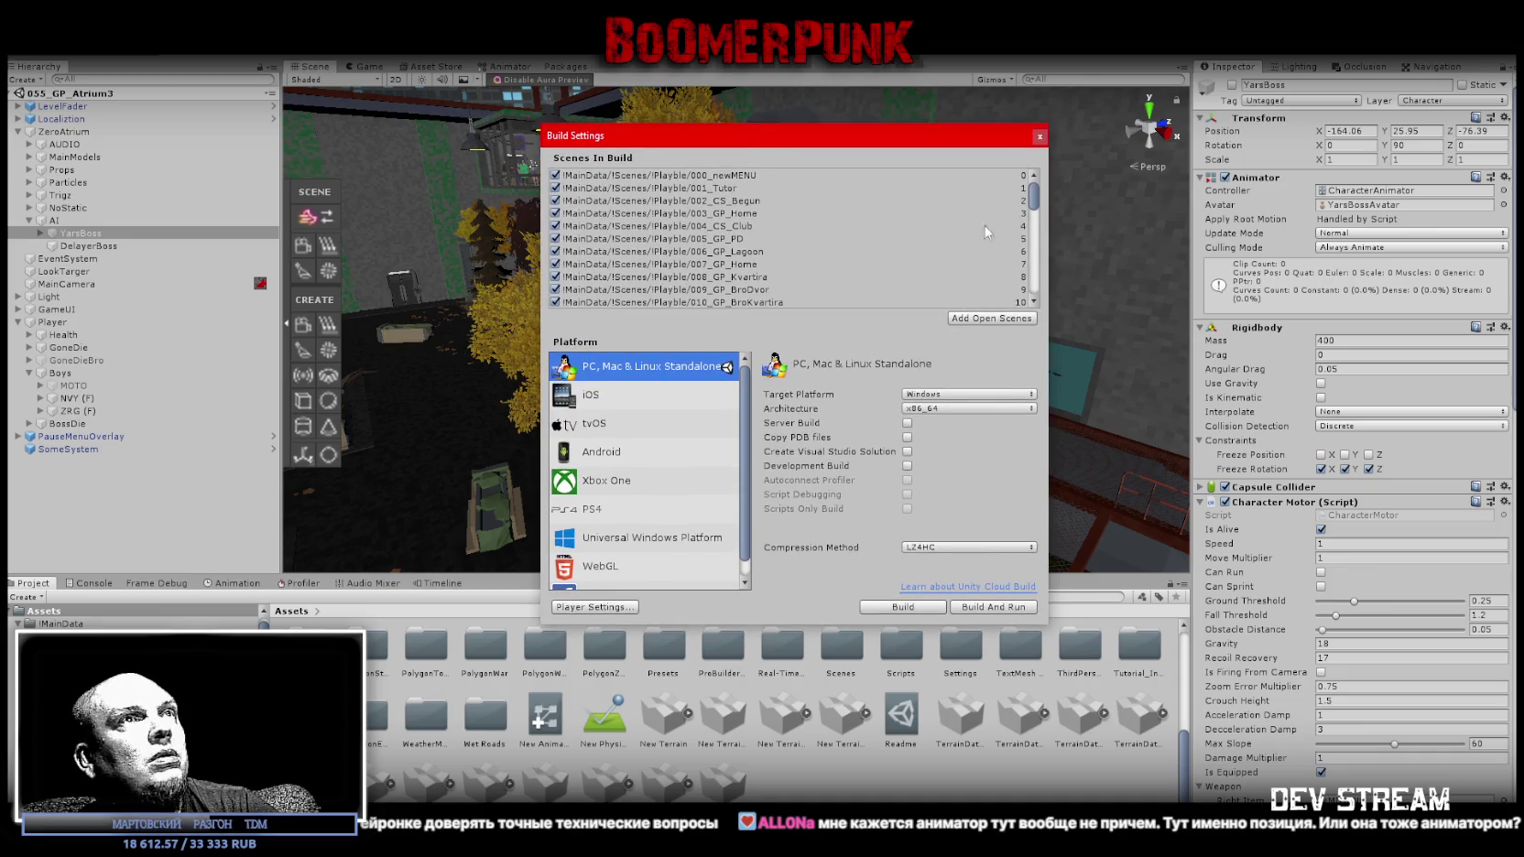
scroll(1041, 263, "up", 8)
left_click(920, 607)
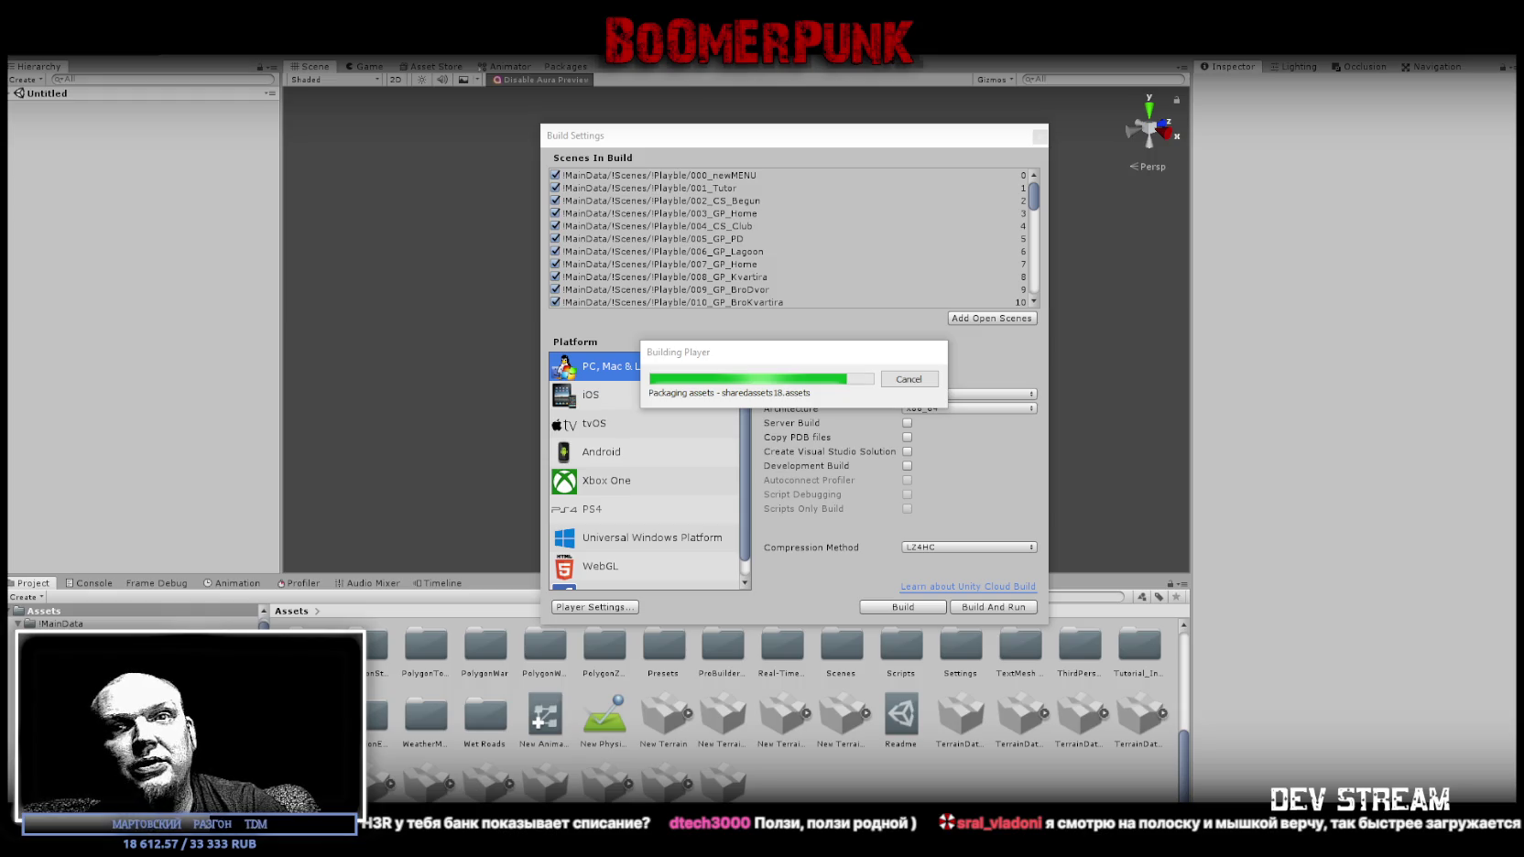
Move the DonationAlerts last-alerts window higher on screen.
left_click_drag(744, 296, 744, 166)
Scroll down and back up through the recent donation alerts list.
scroll(795, 416, "down", 2)
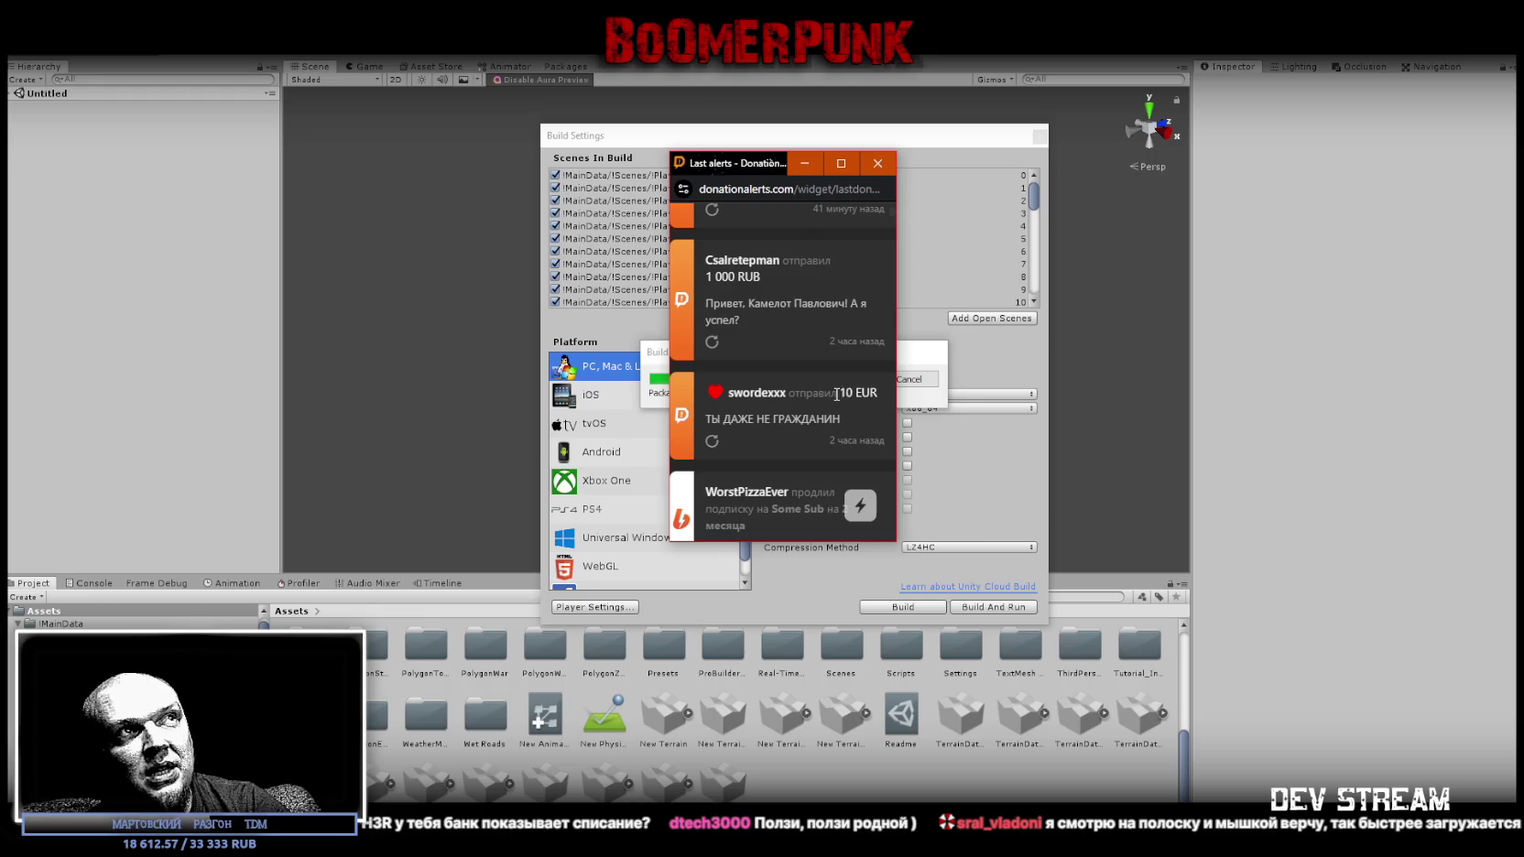
scroll(789, 293, "up", 1)
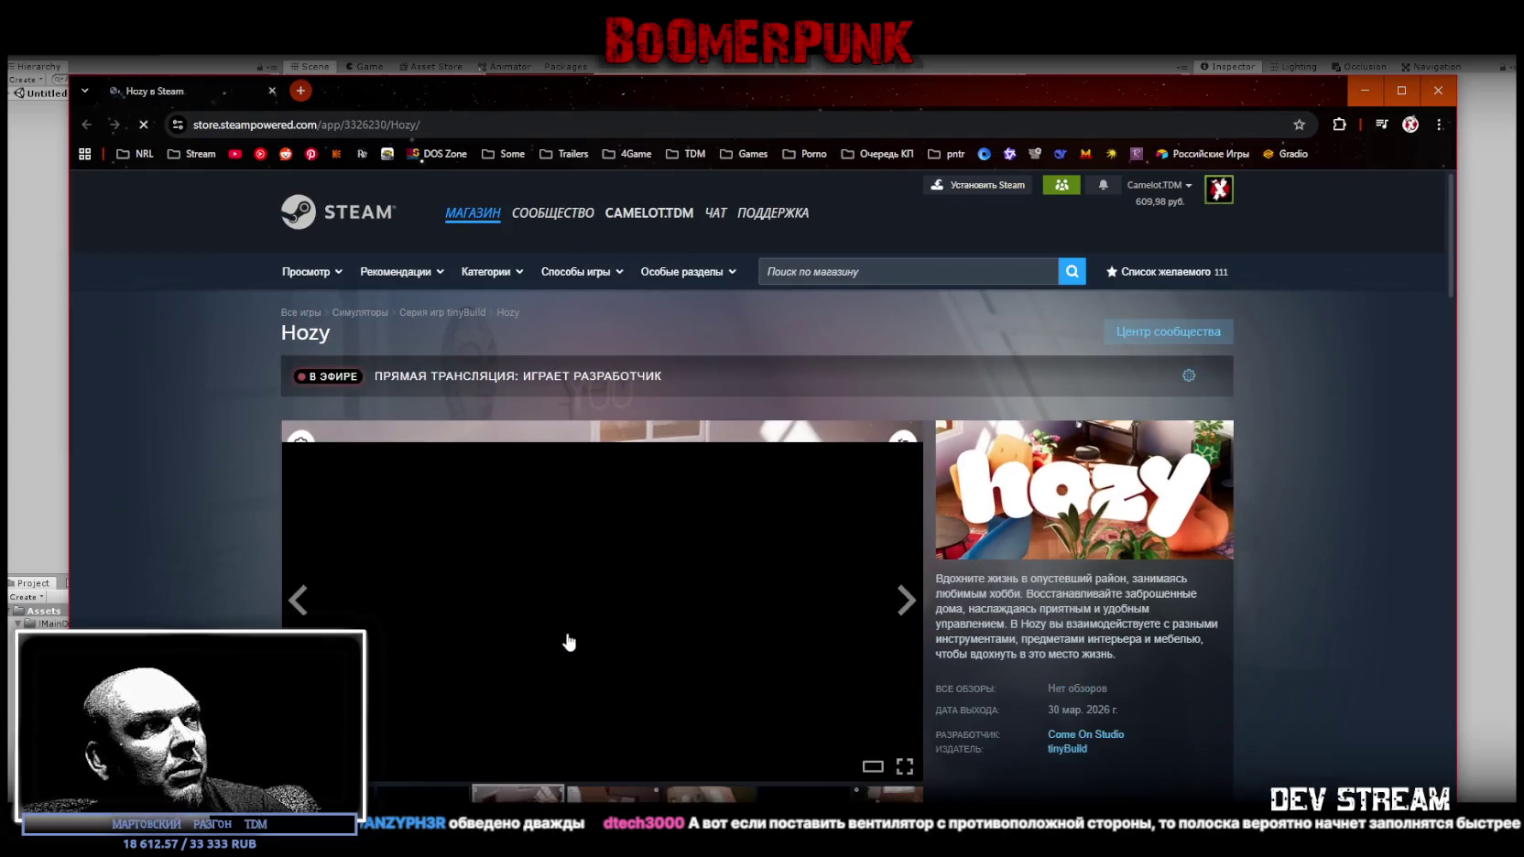
Browse the Hozy screenshot gallery, then close the Steam store page.
scroll(669, 640, "down", 1)
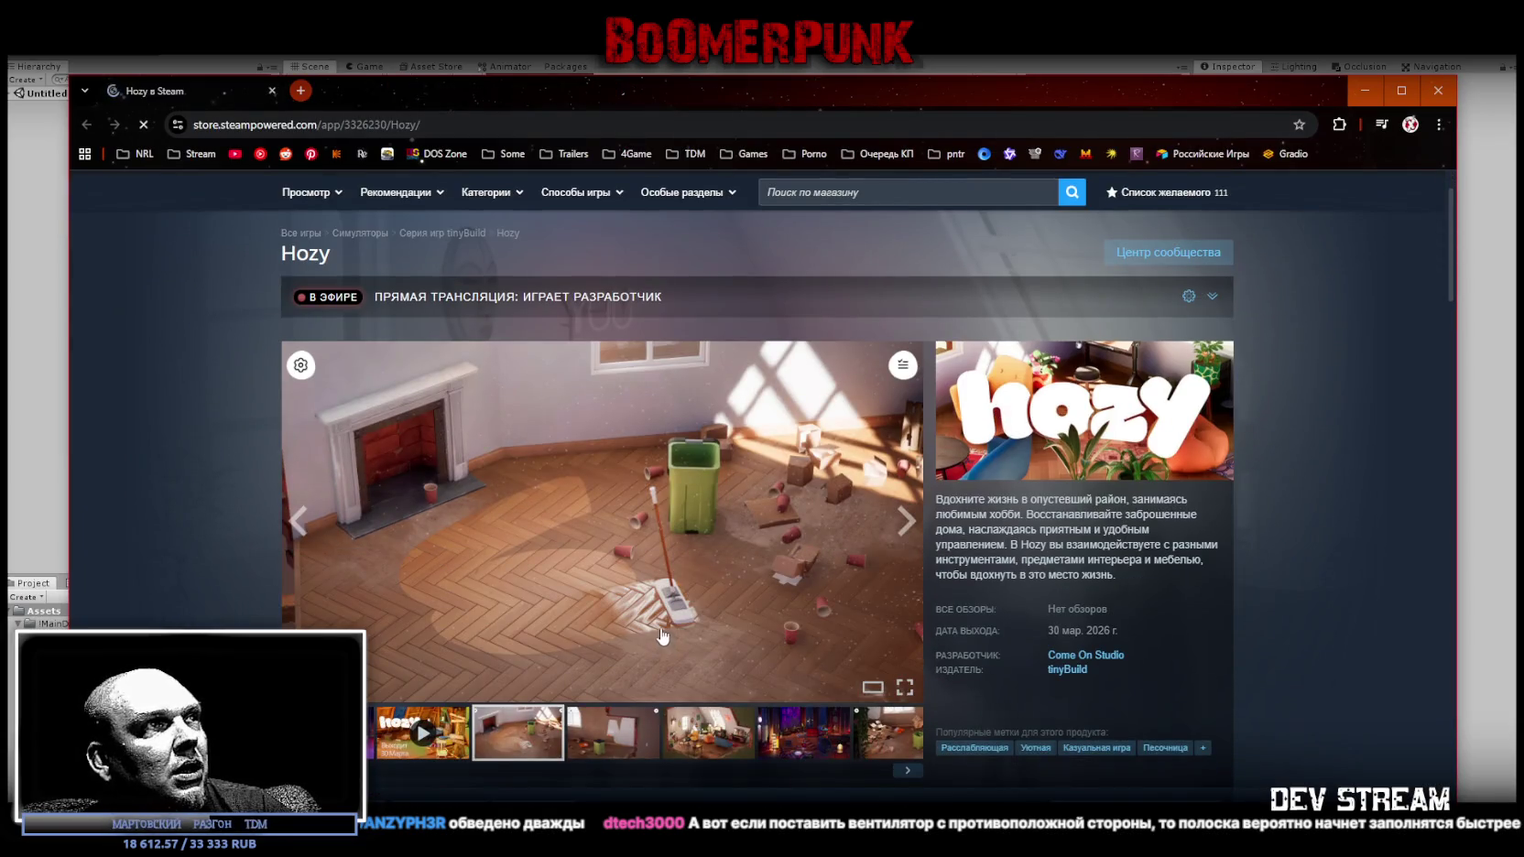
left_click(618, 738)
left_click(785, 747)
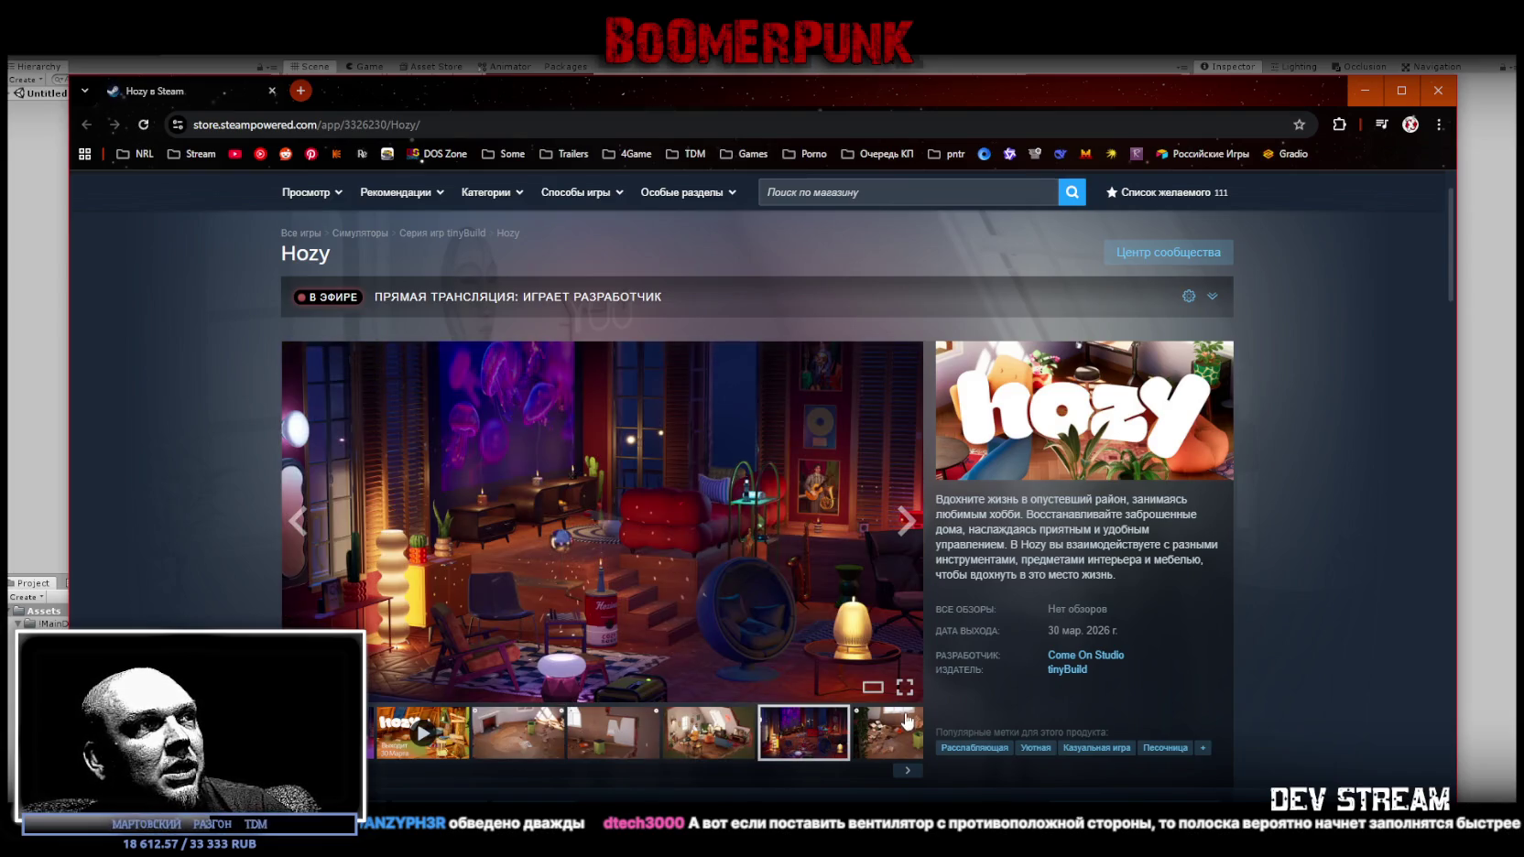
left_click(895, 735)
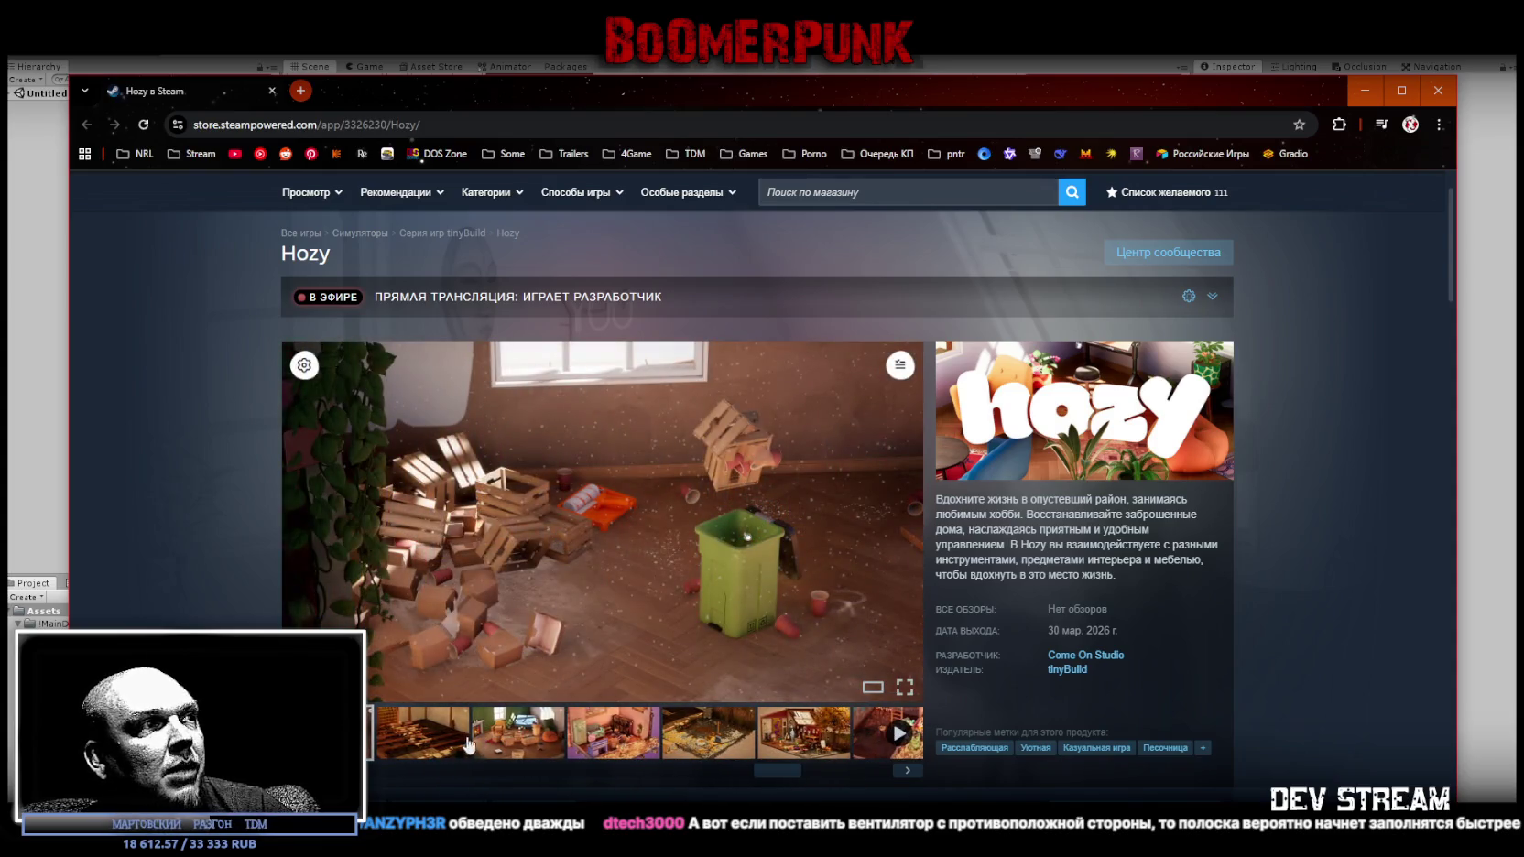
left_click(444, 745)
left_click(539, 746)
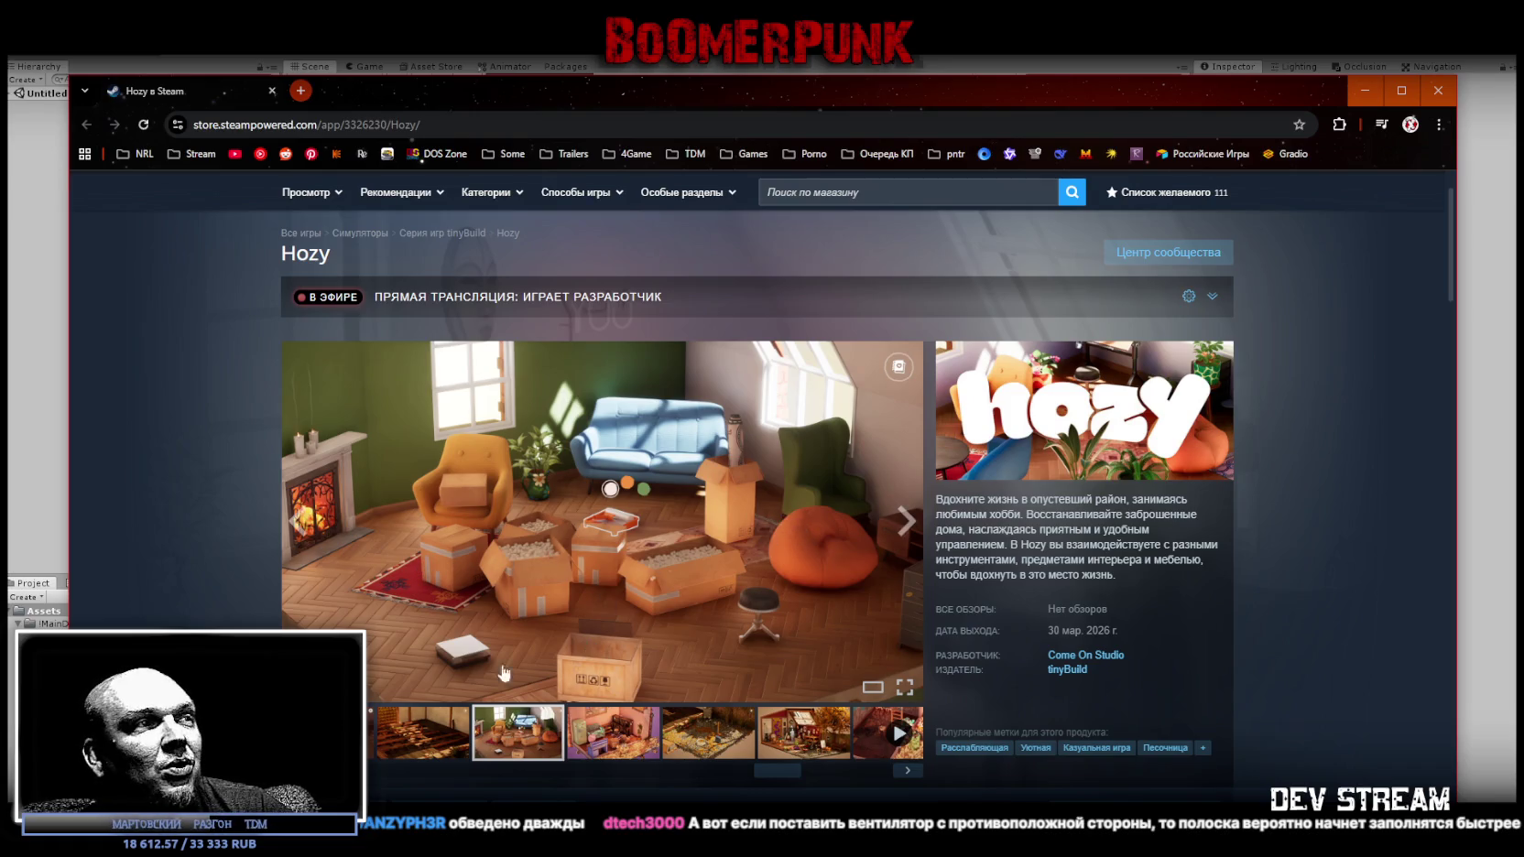
left_click(430, 746)
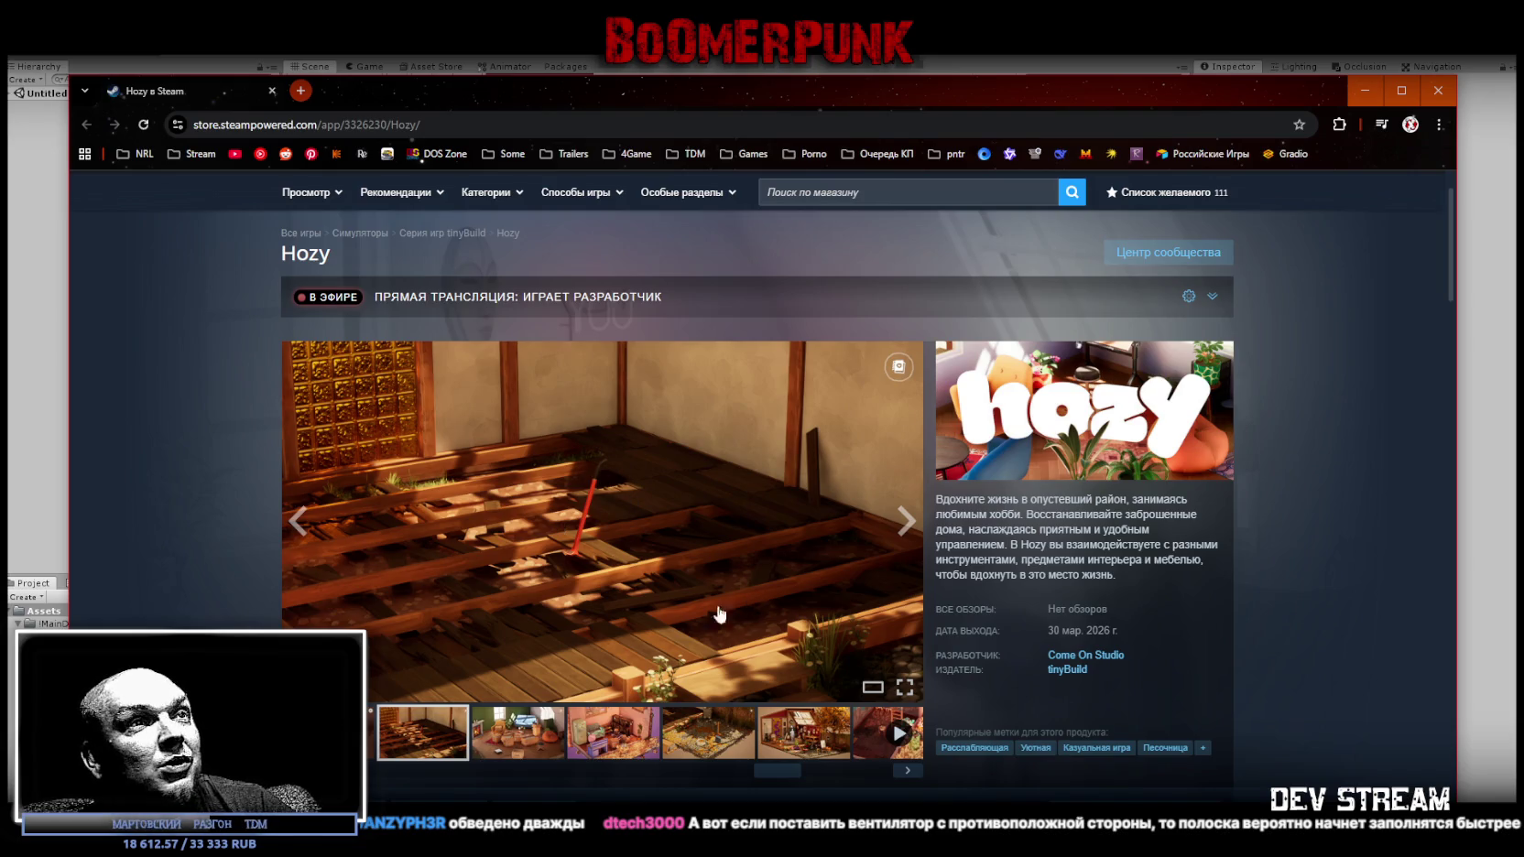
scroll(714, 638, "down", 2)
scroll(712, 639, "up", 1)
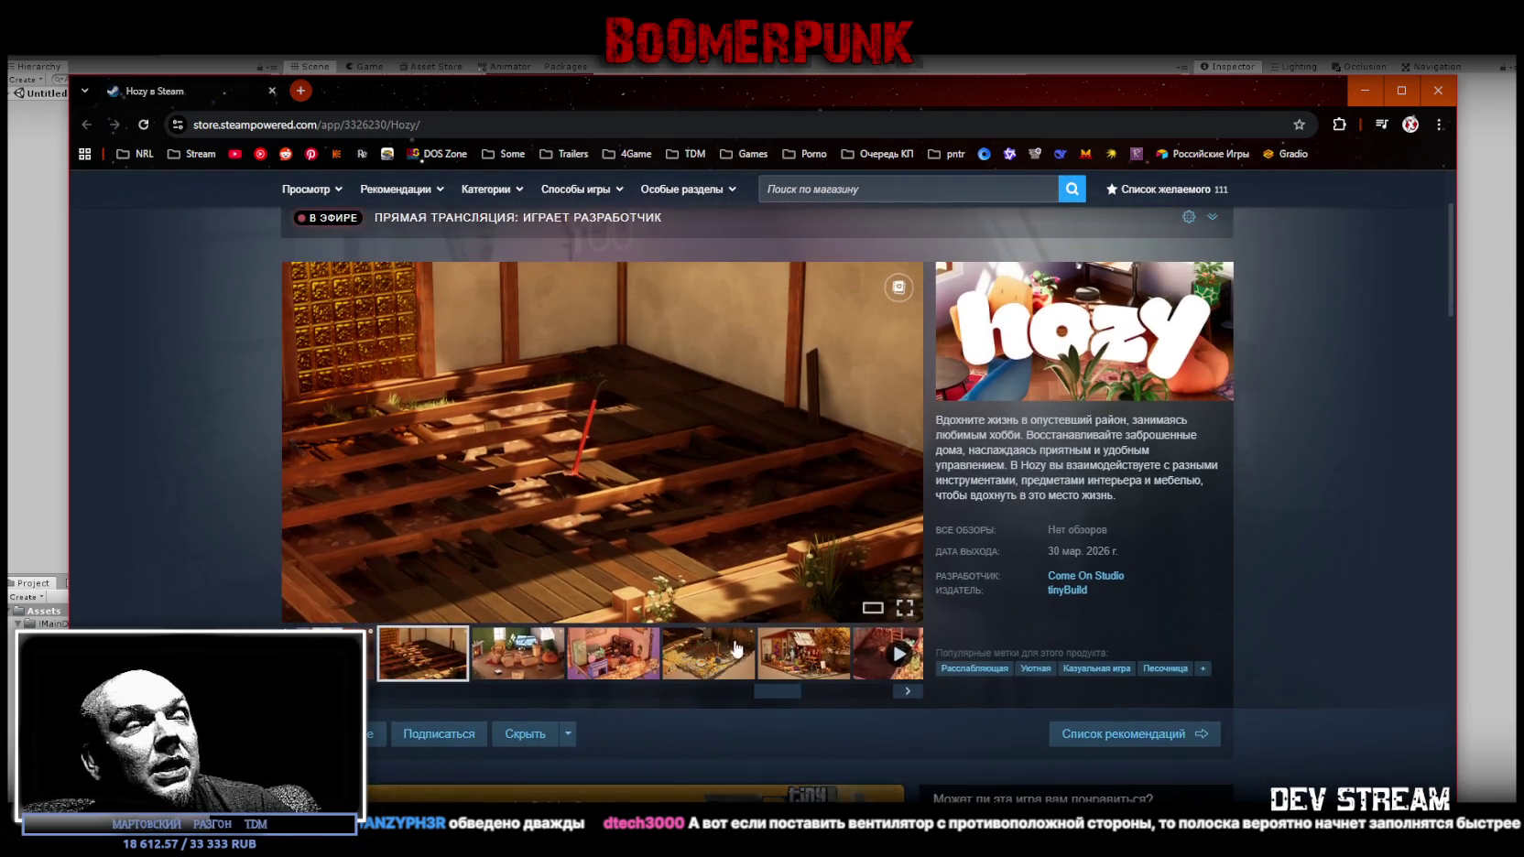
left_click_drag(788, 691, 892, 688)
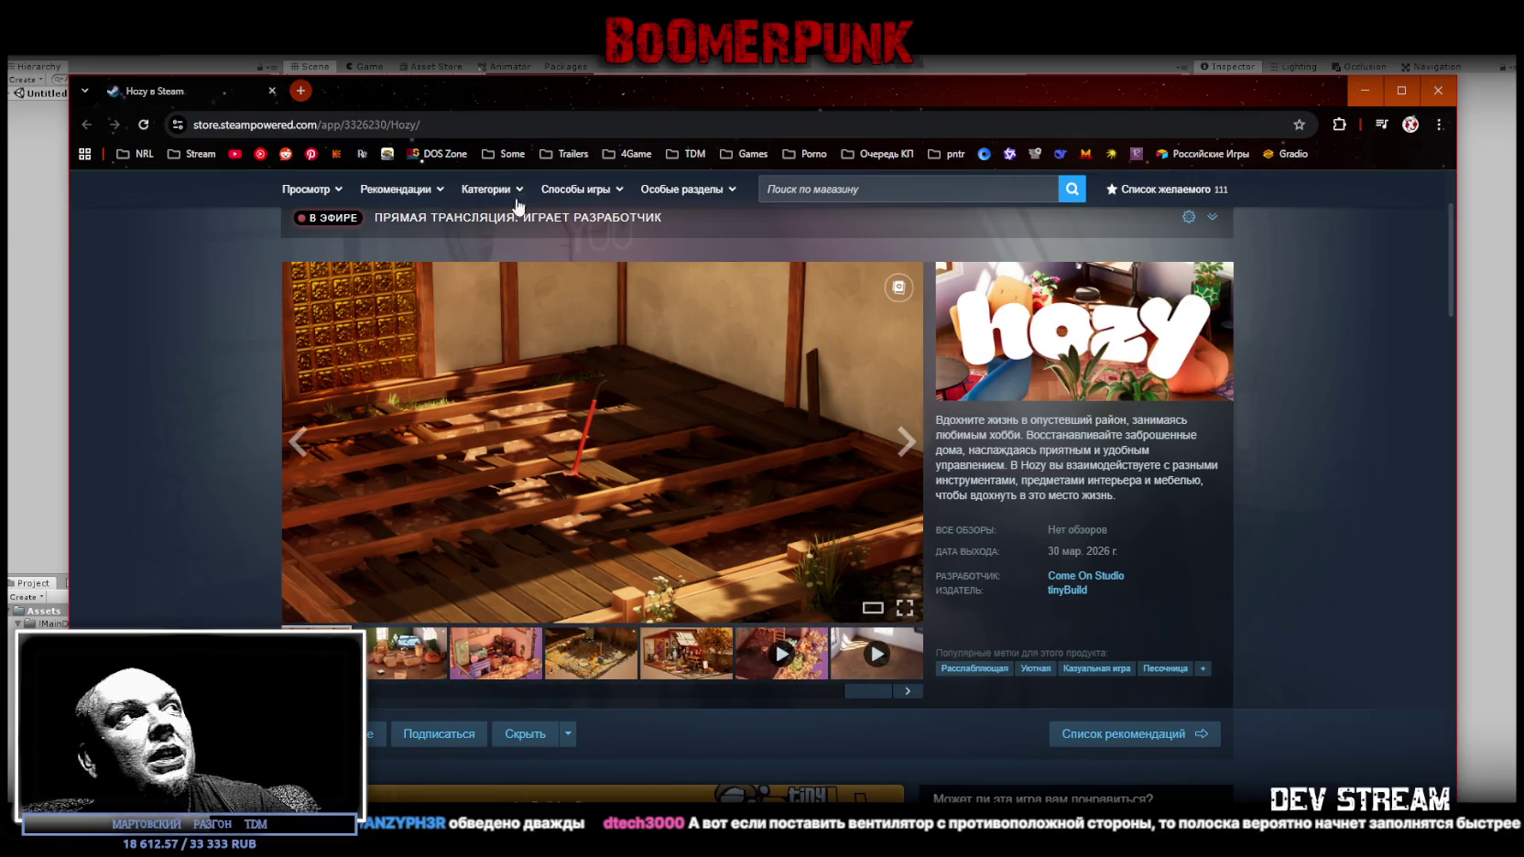
left_click(273, 90)
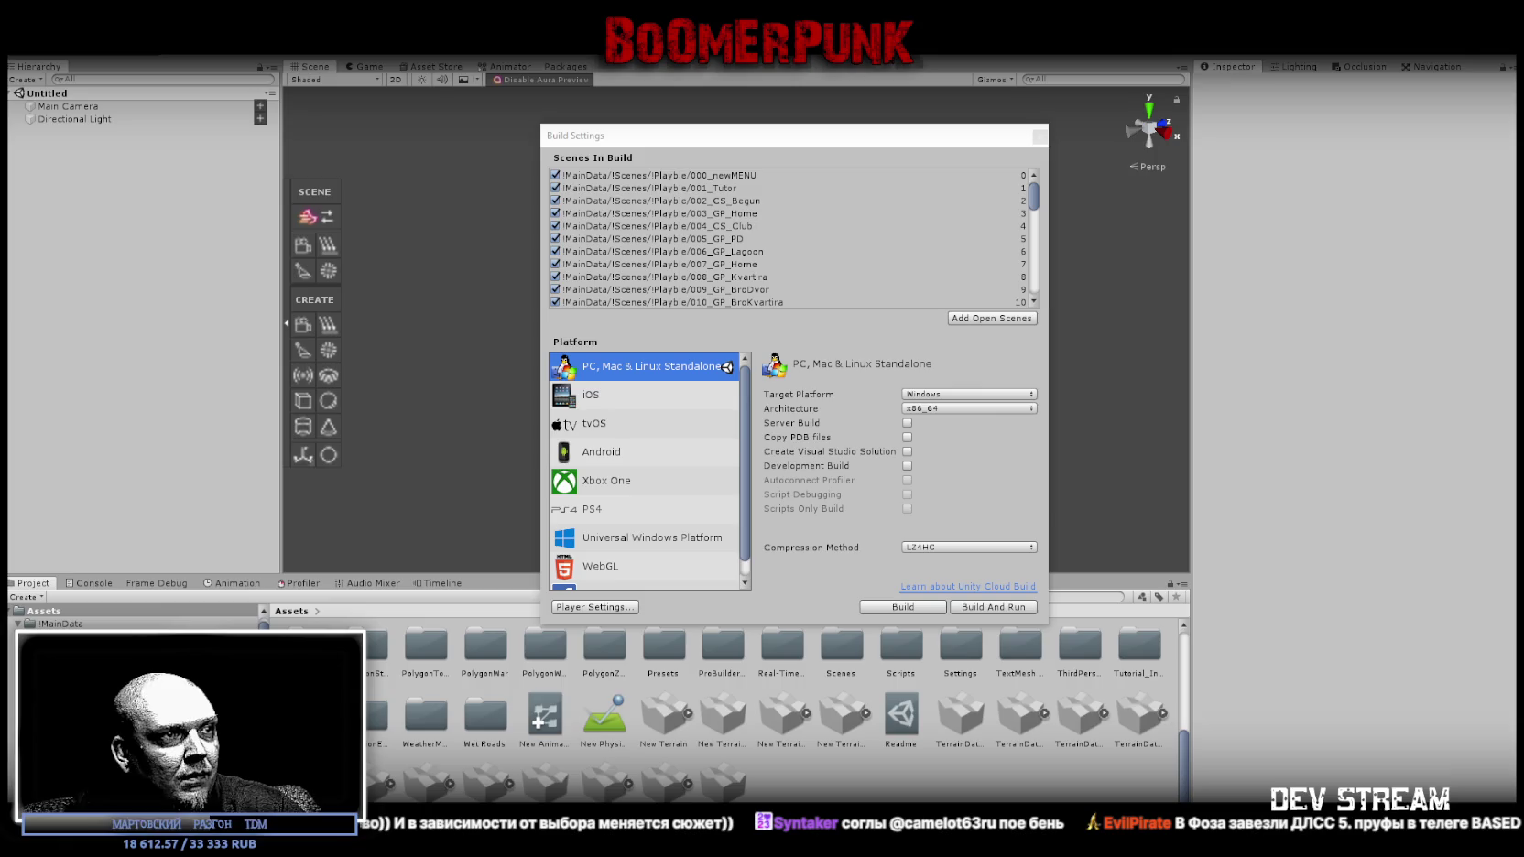
View the saved photo in the photo viewer, panning to its upper part.
left_click(710, 747)
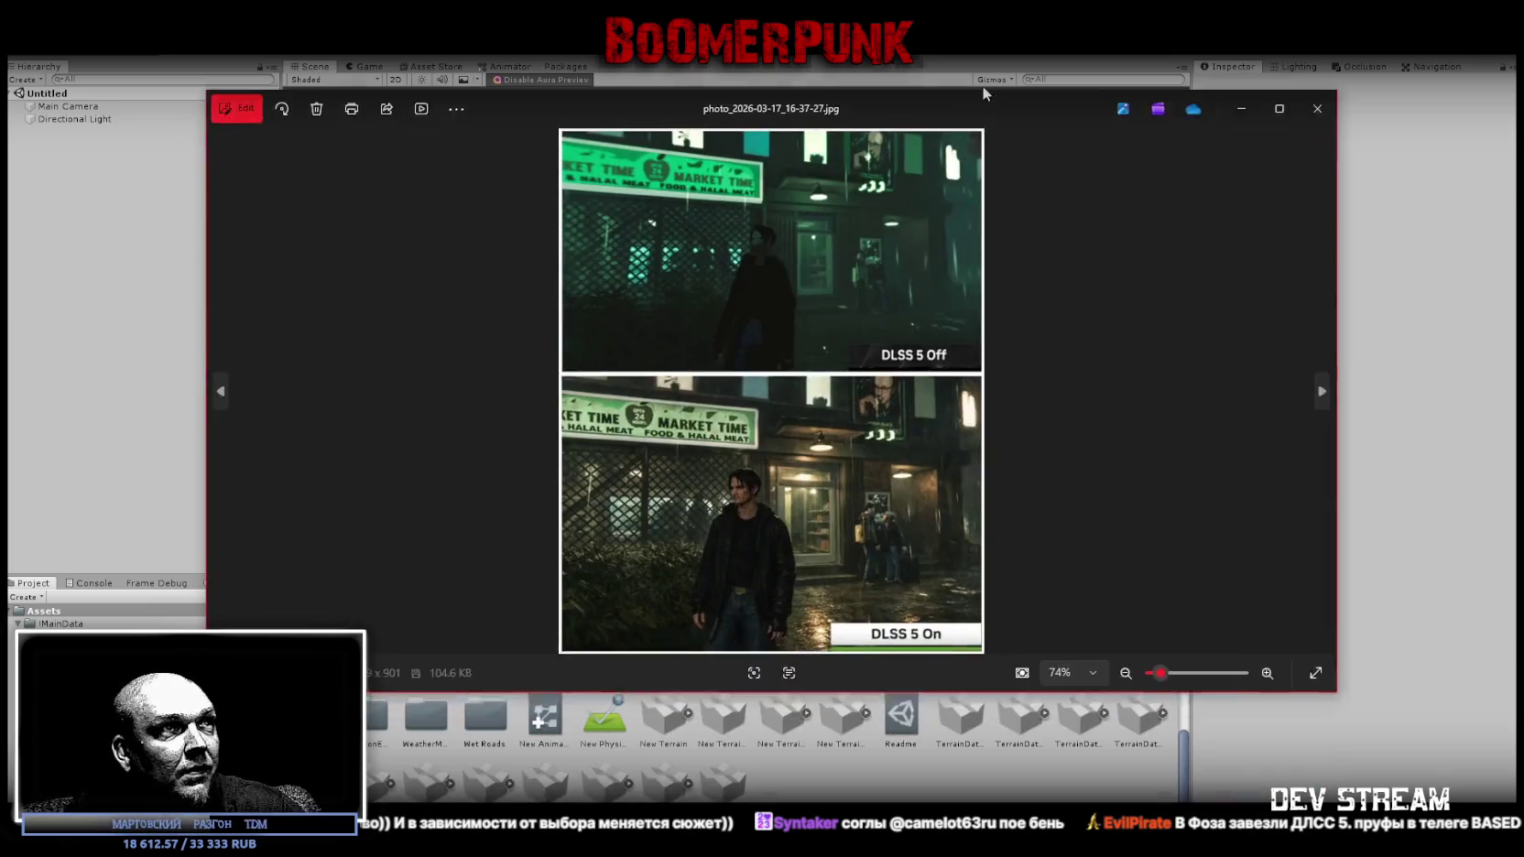
scroll(723, 566, "up", 5)
mouse_move(724, 567)
left_mouse_down()
mouse_move(755, 534)
mouse_move(738, 385)
left_mouse_up()
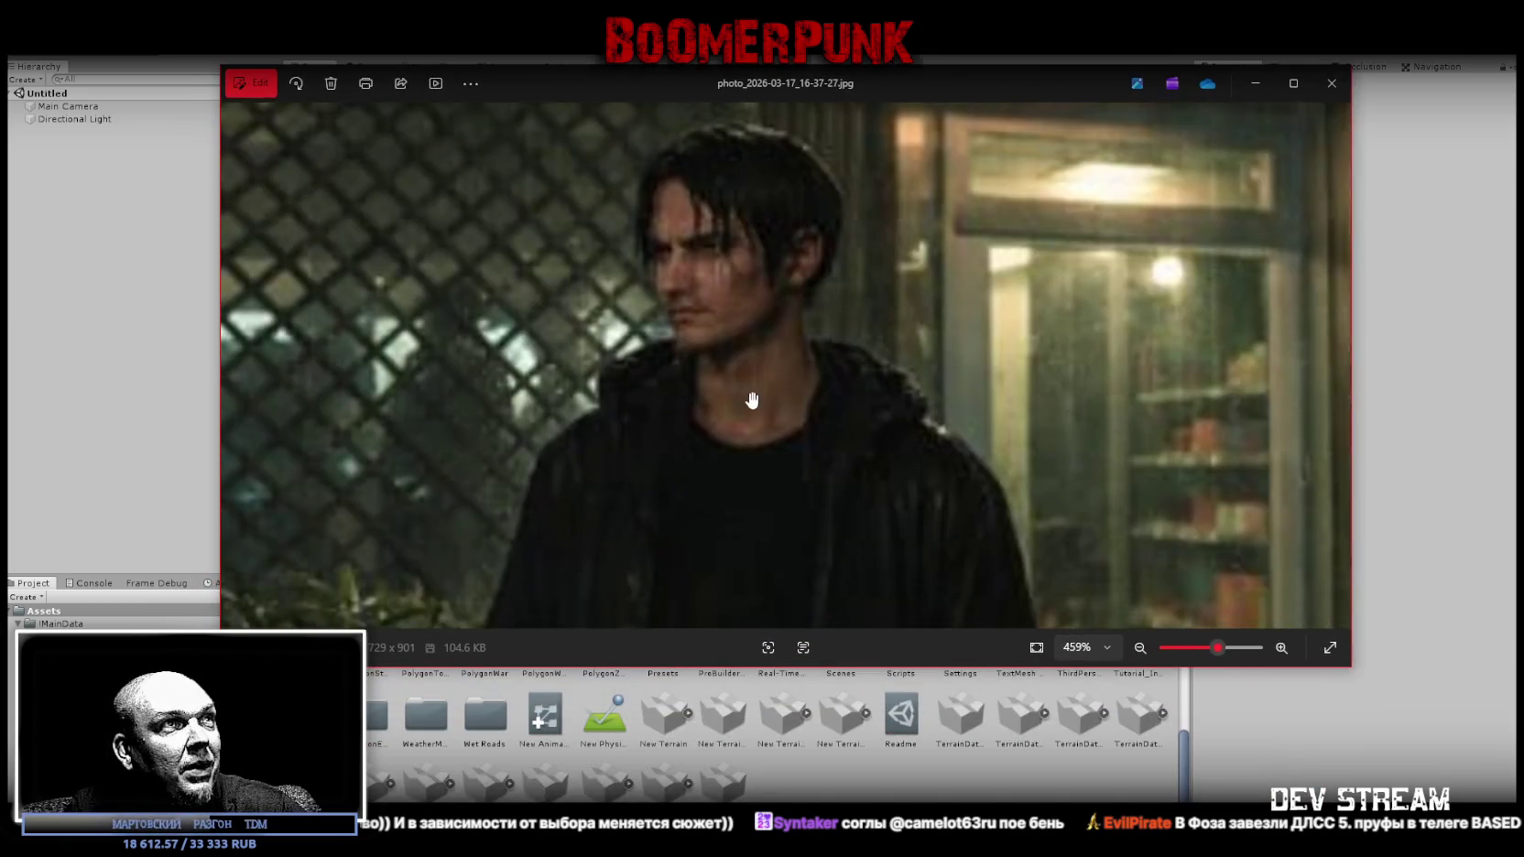
scroll(739, 394, "down", 3)
left_click(1337, 365)
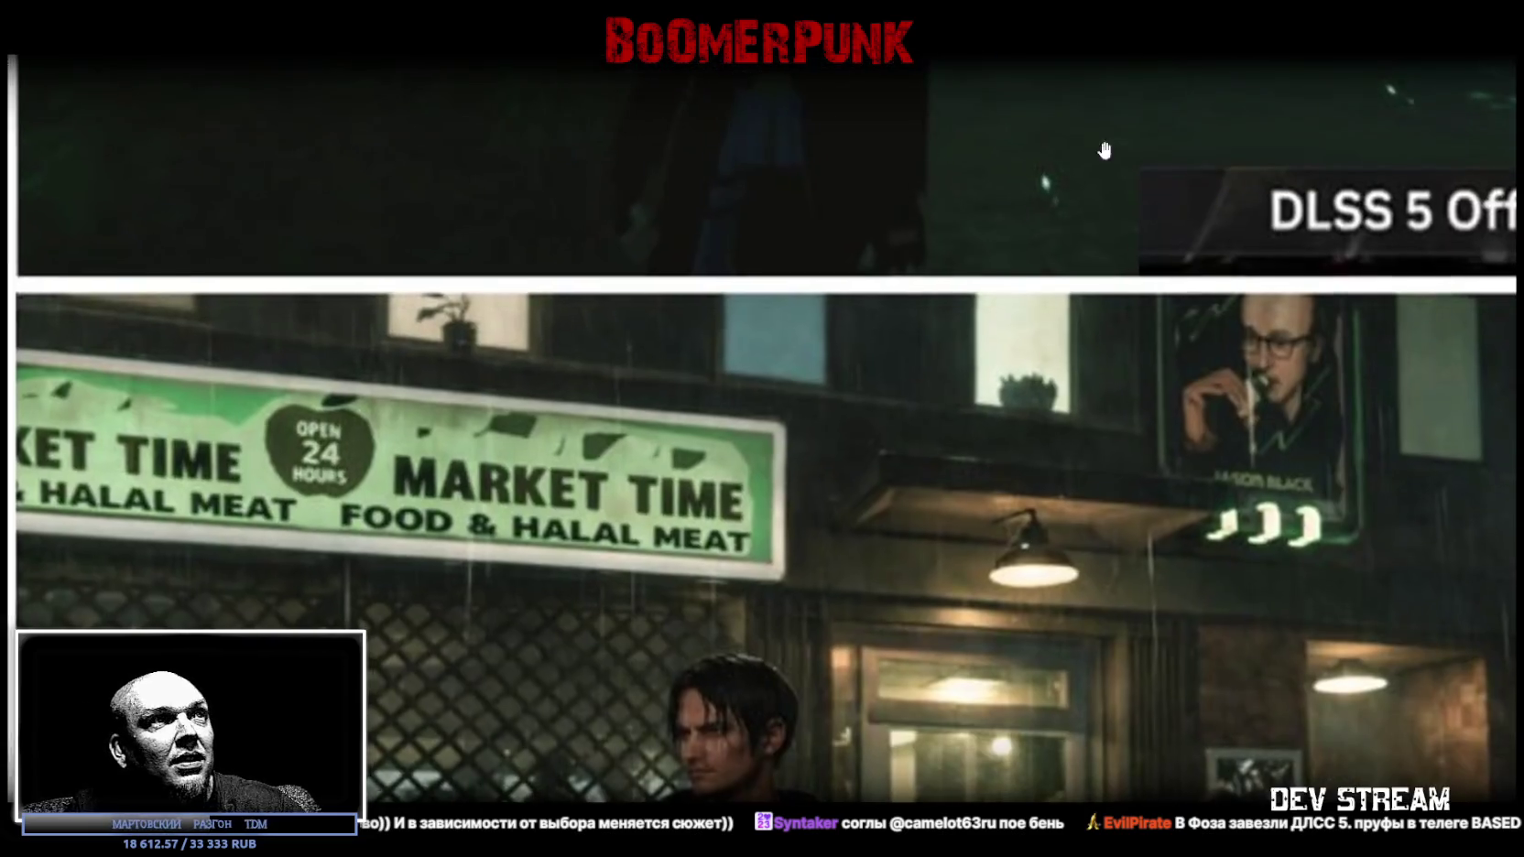
Scroll between the DLSS 5 Off and On shots to compare them, then close the image.
scroll(721, 636, "down", 3)
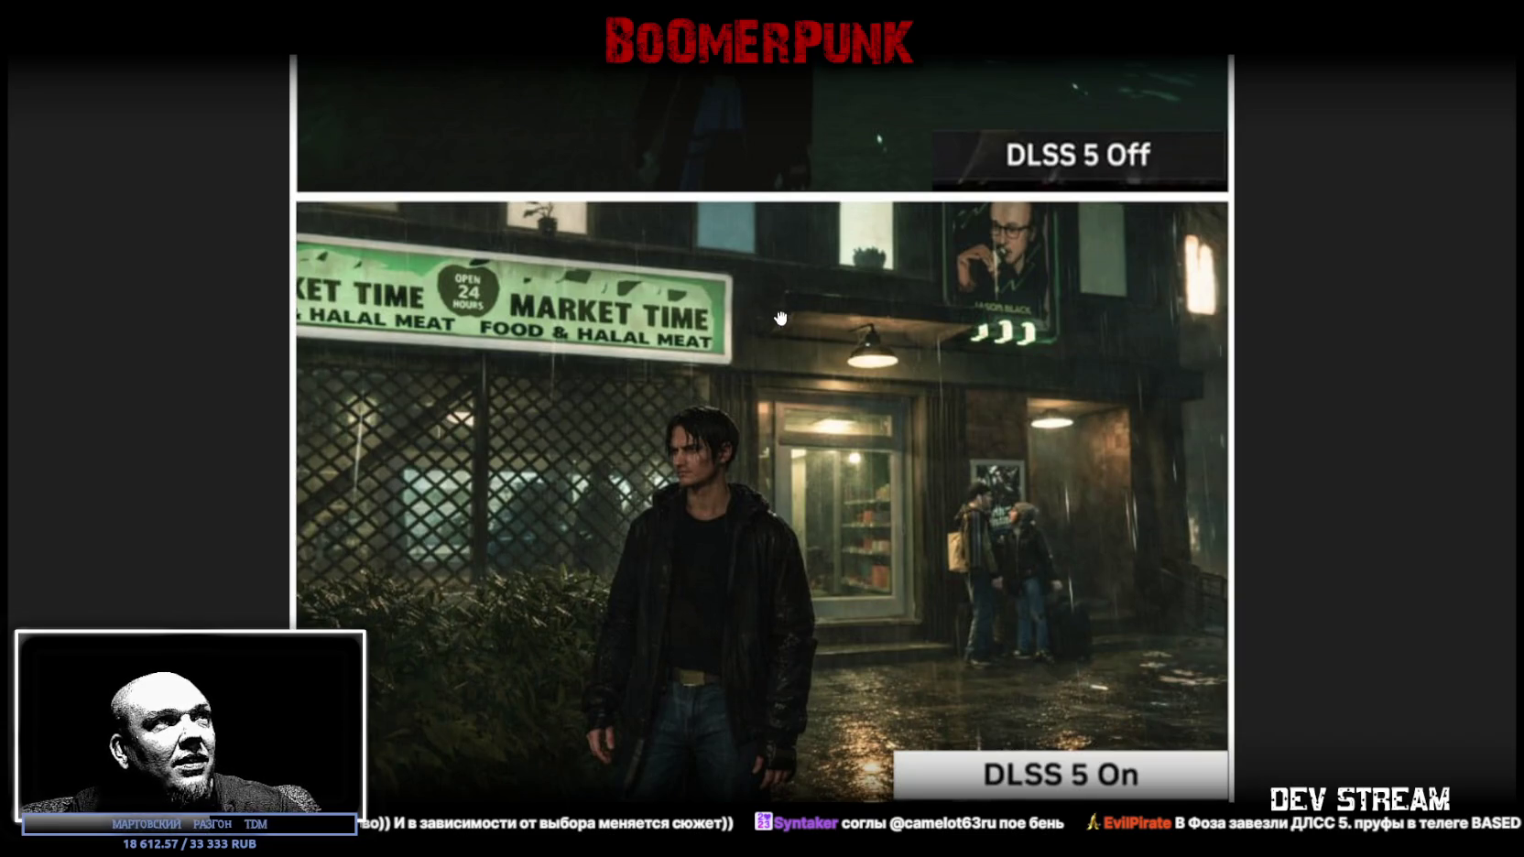
scroll(781, 313, "up", 4)
scroll(787, 672, "down", 4)
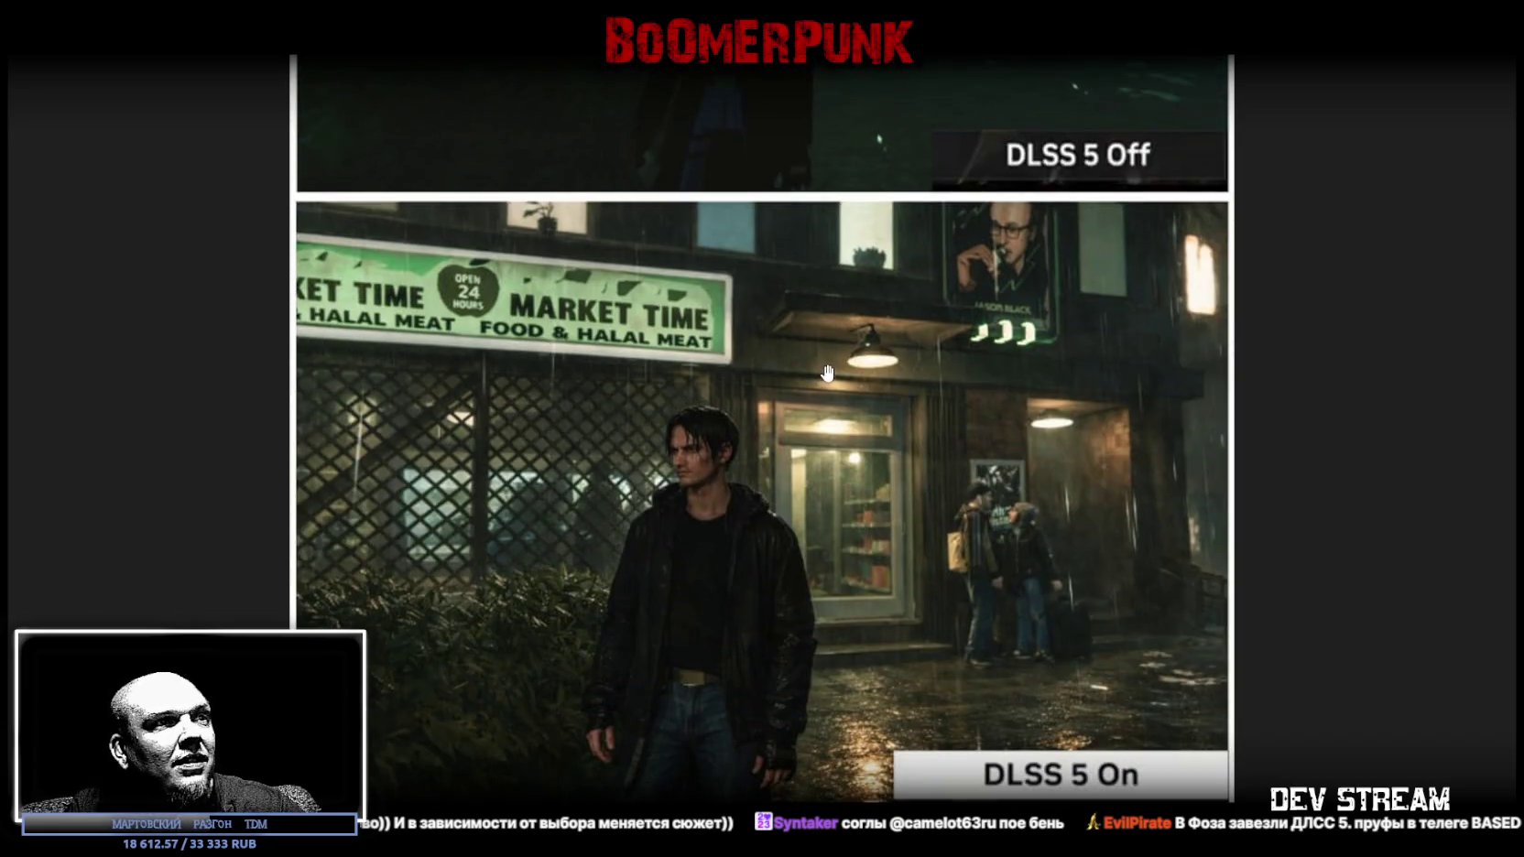
scroll(830, 368, "up", 4)
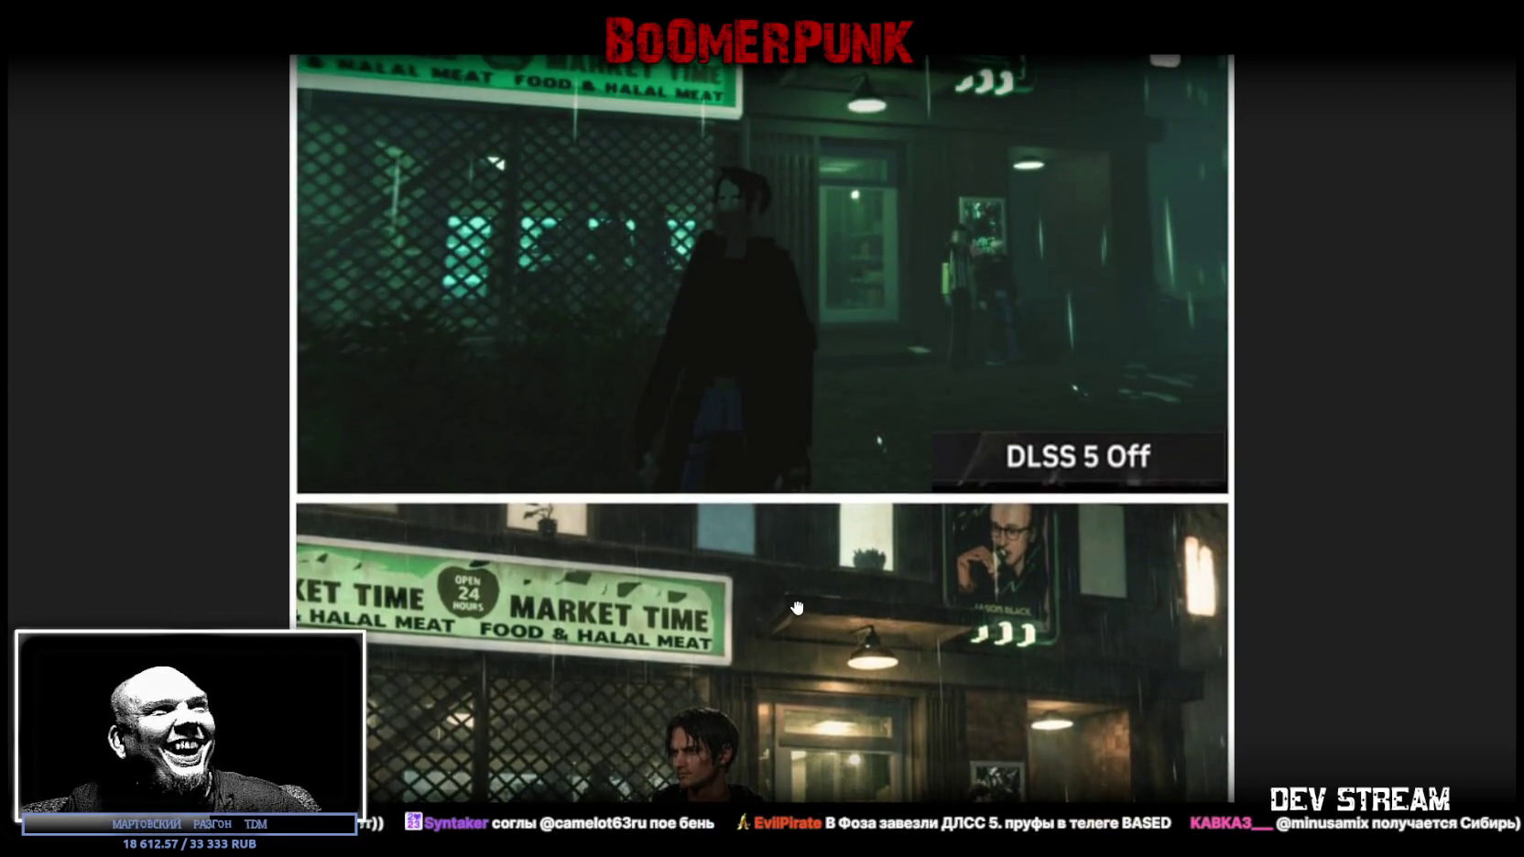
scroll(803, 509, "down", 2)
scroll(803, 509, "up", 2)
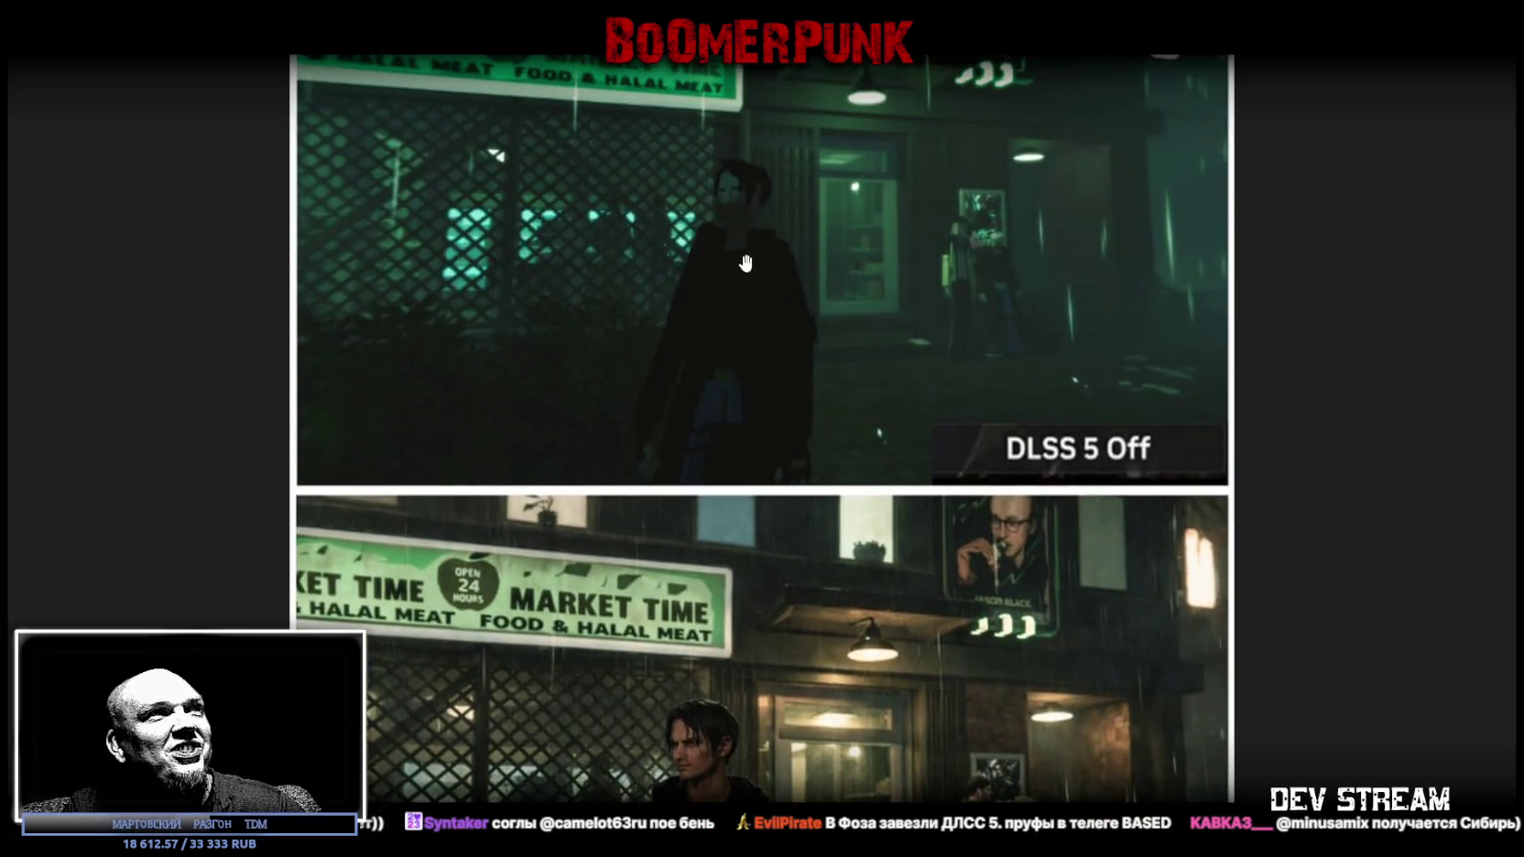
scroll(763, 617, "down", 3)
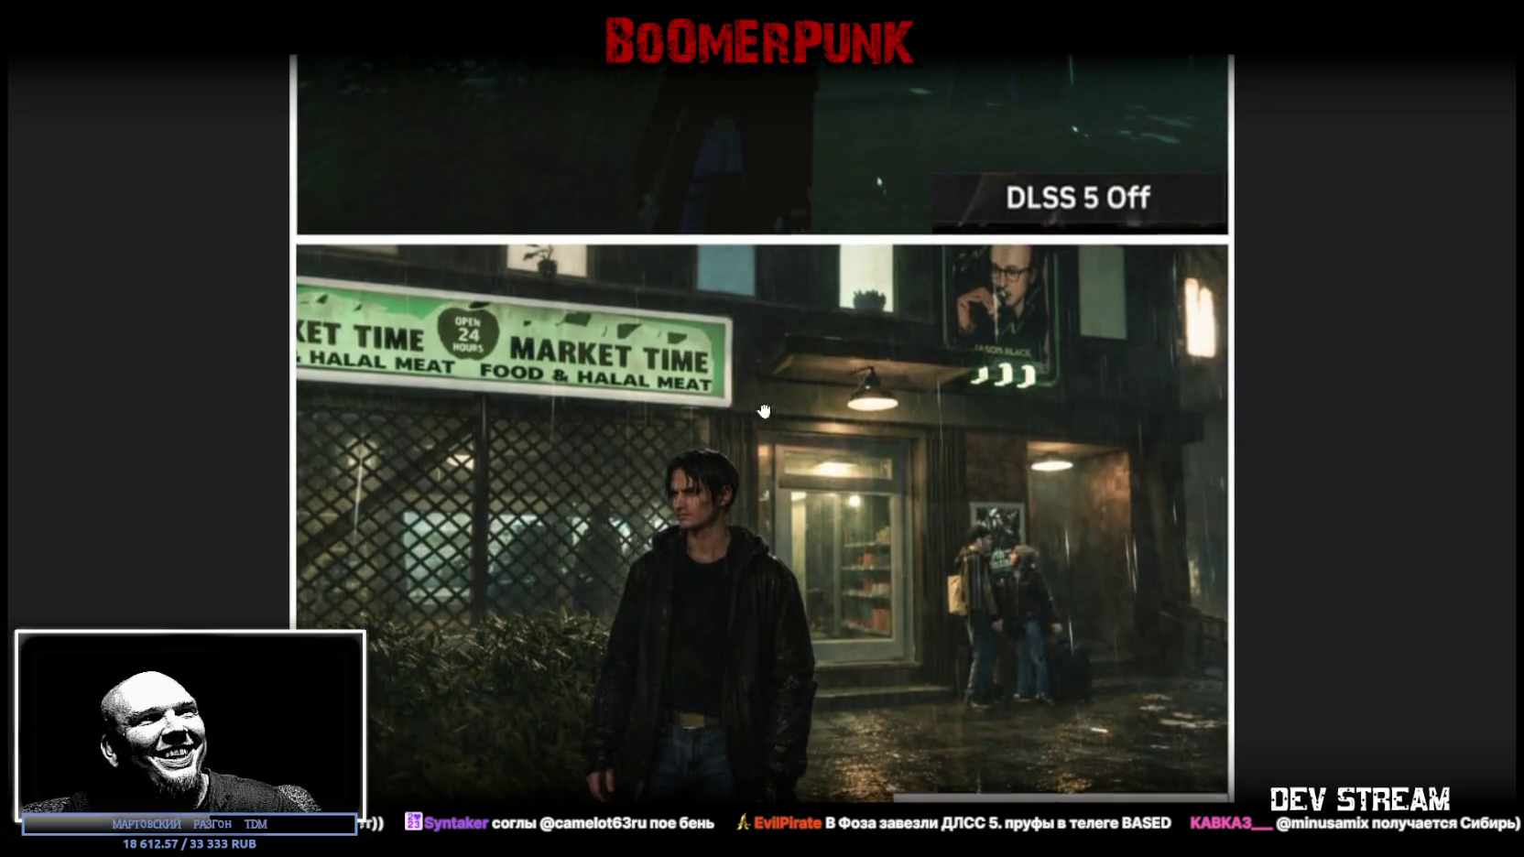
scroll(824, 417, "up", 4)
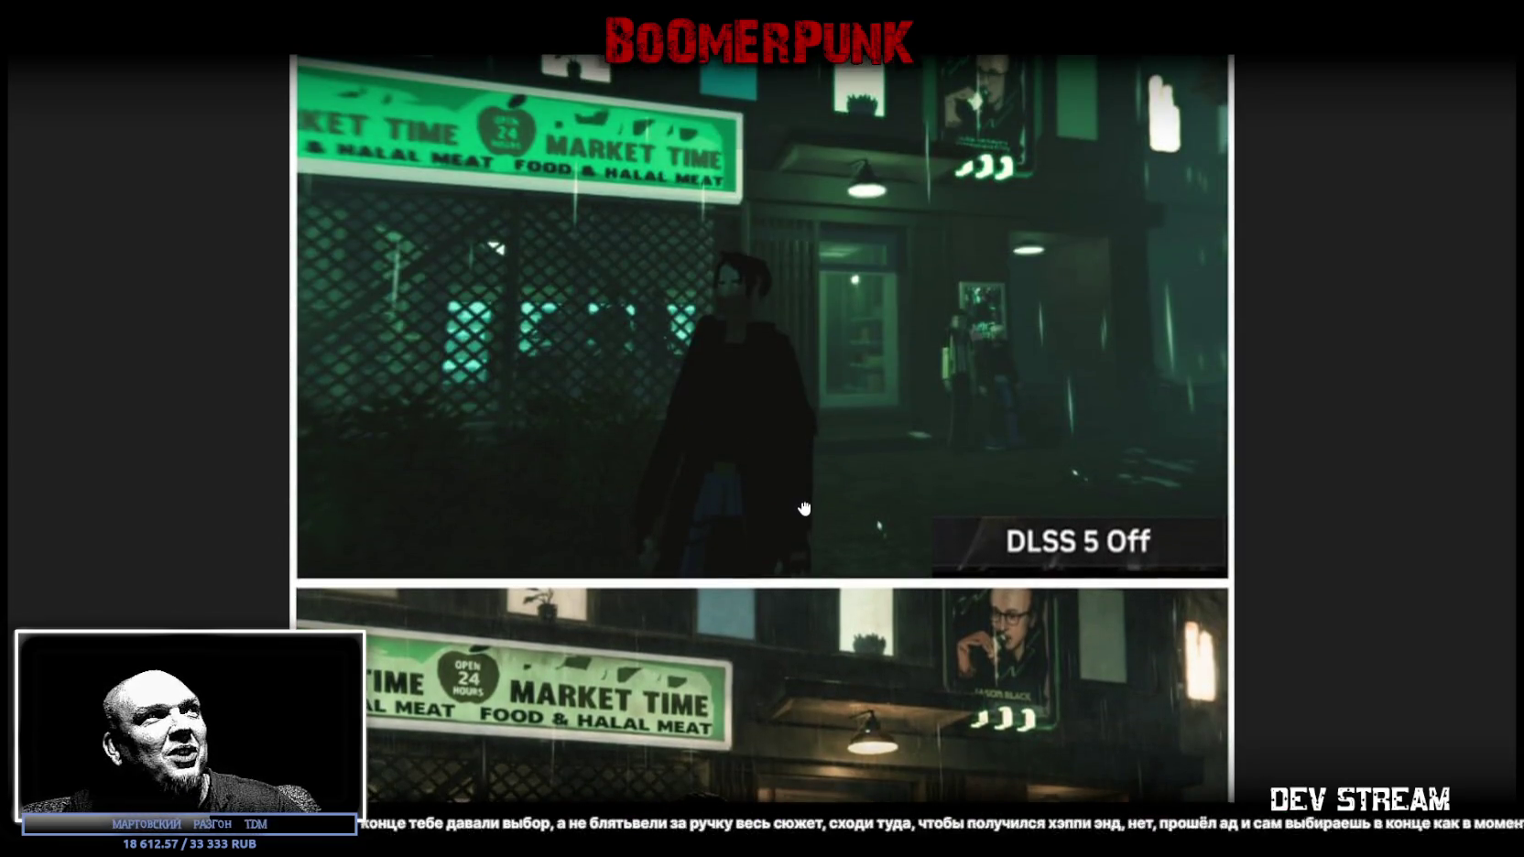
scroll(813, 469, "down", 1)
scroll(813, 469, "down", 5)
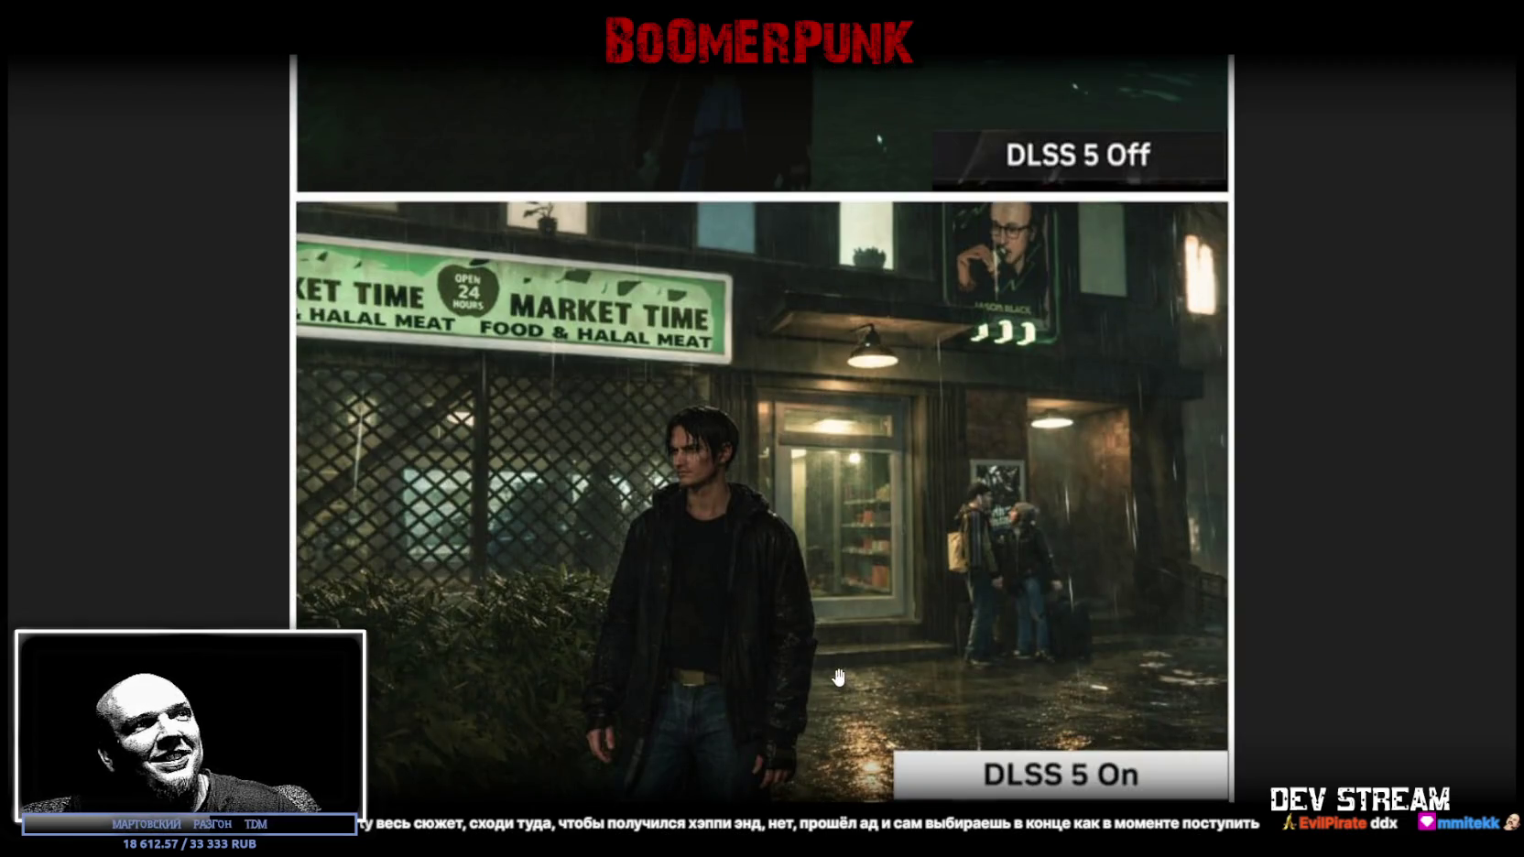
scroll(814, 641, "up", 4)
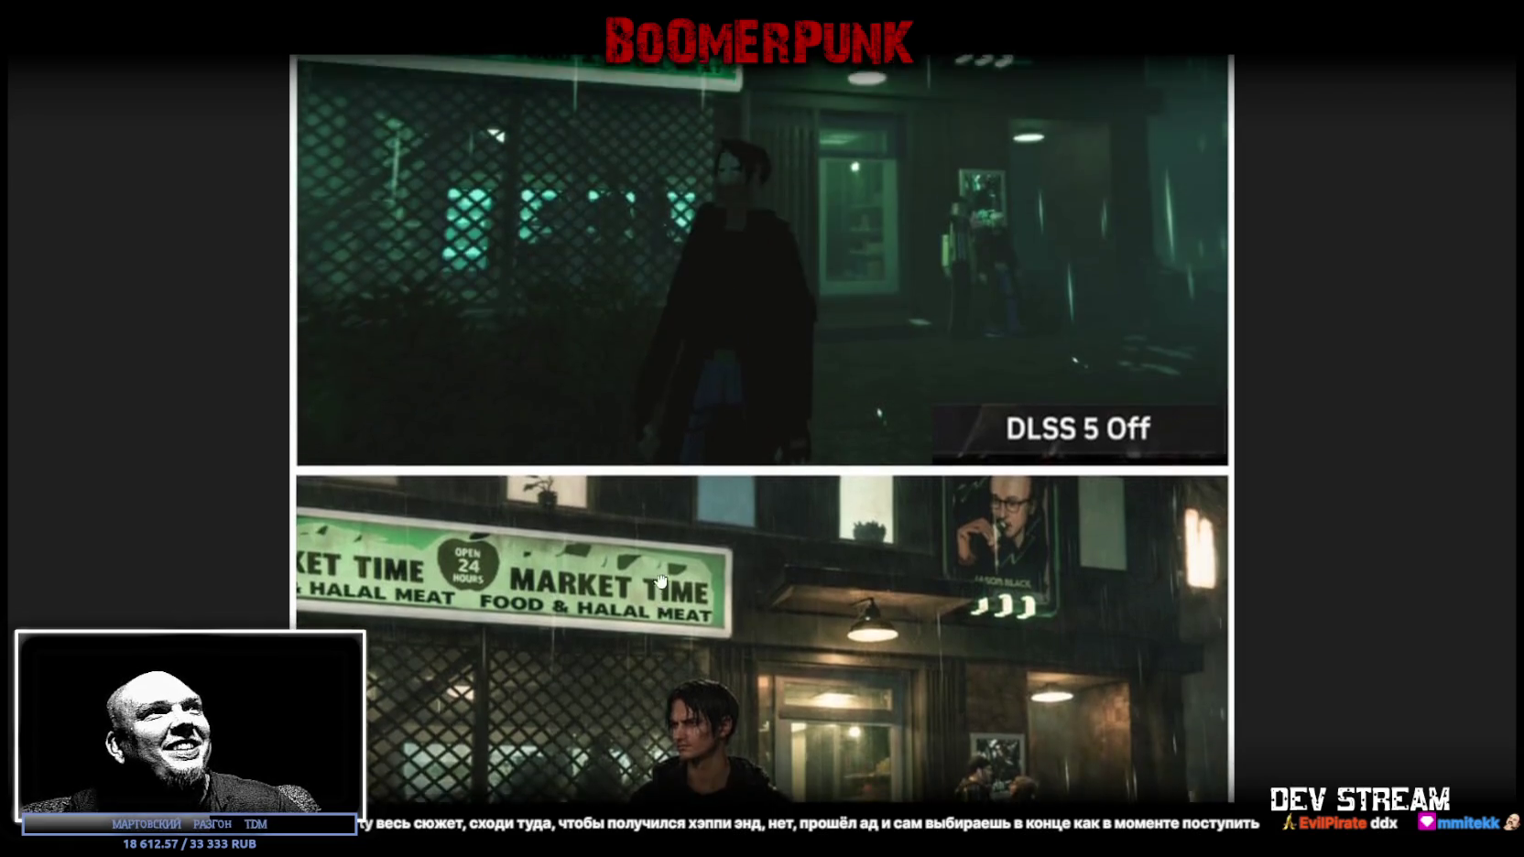
scroll(680, 405, "down", 2)
scroll(681, 404, "down", 2)
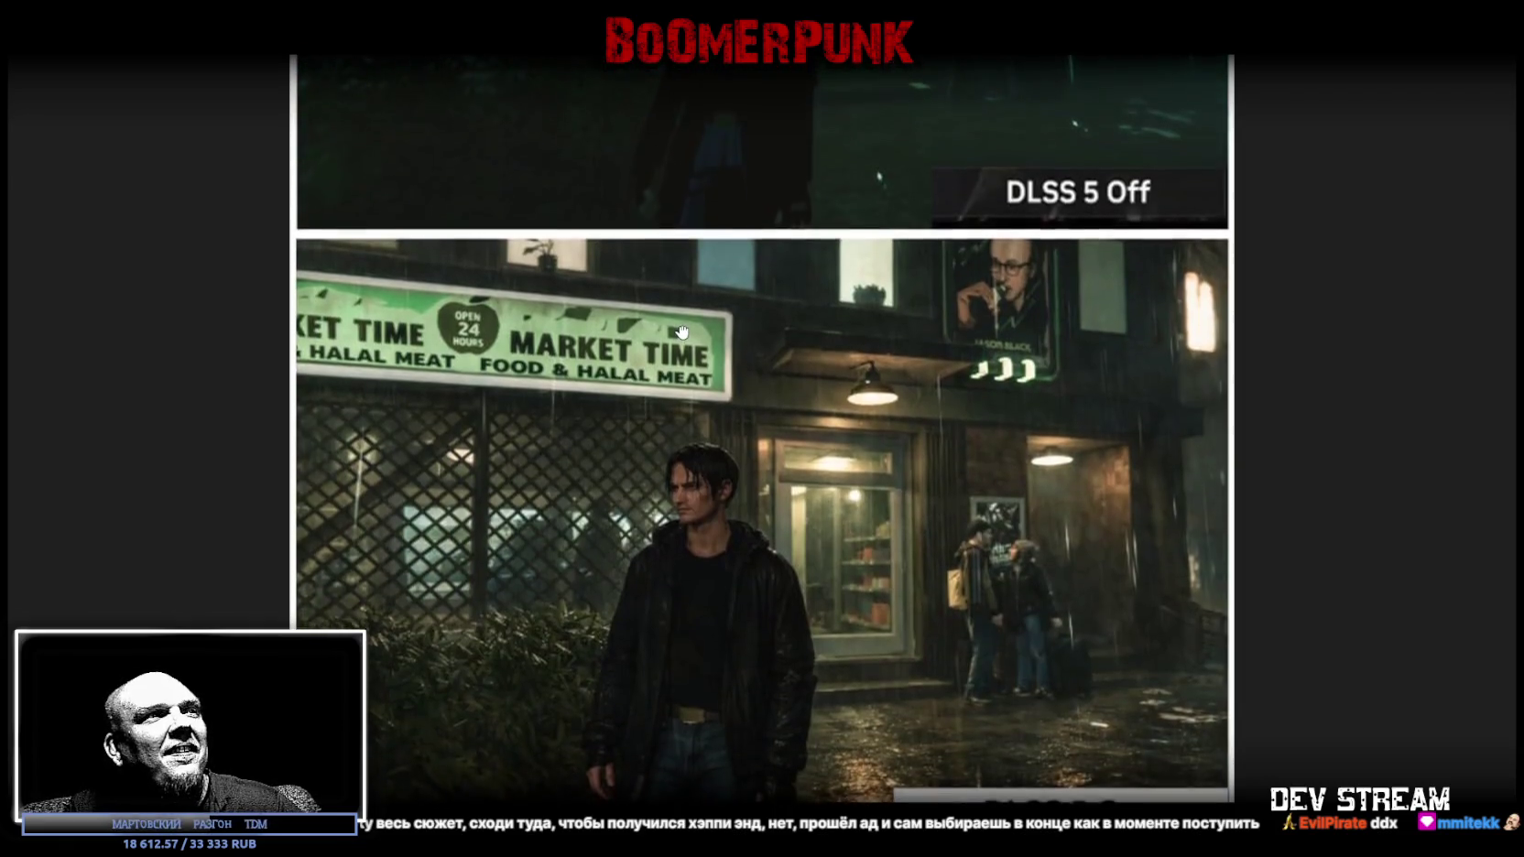
scroll(621, 535, "up", 2)
scroll(621, 536, "up", 1)
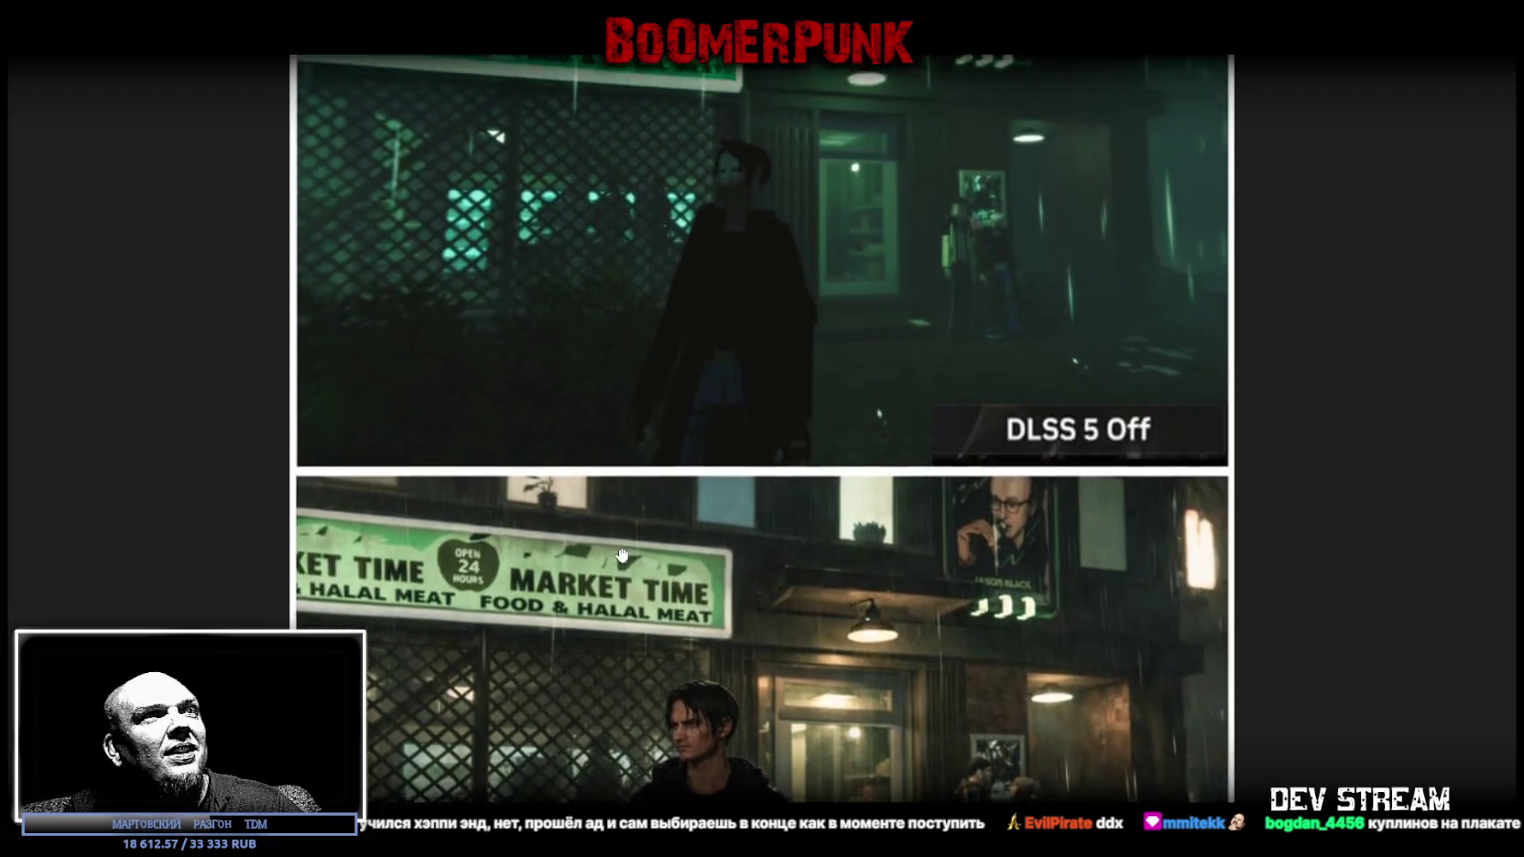
scroll(696, 632, "down", 3)
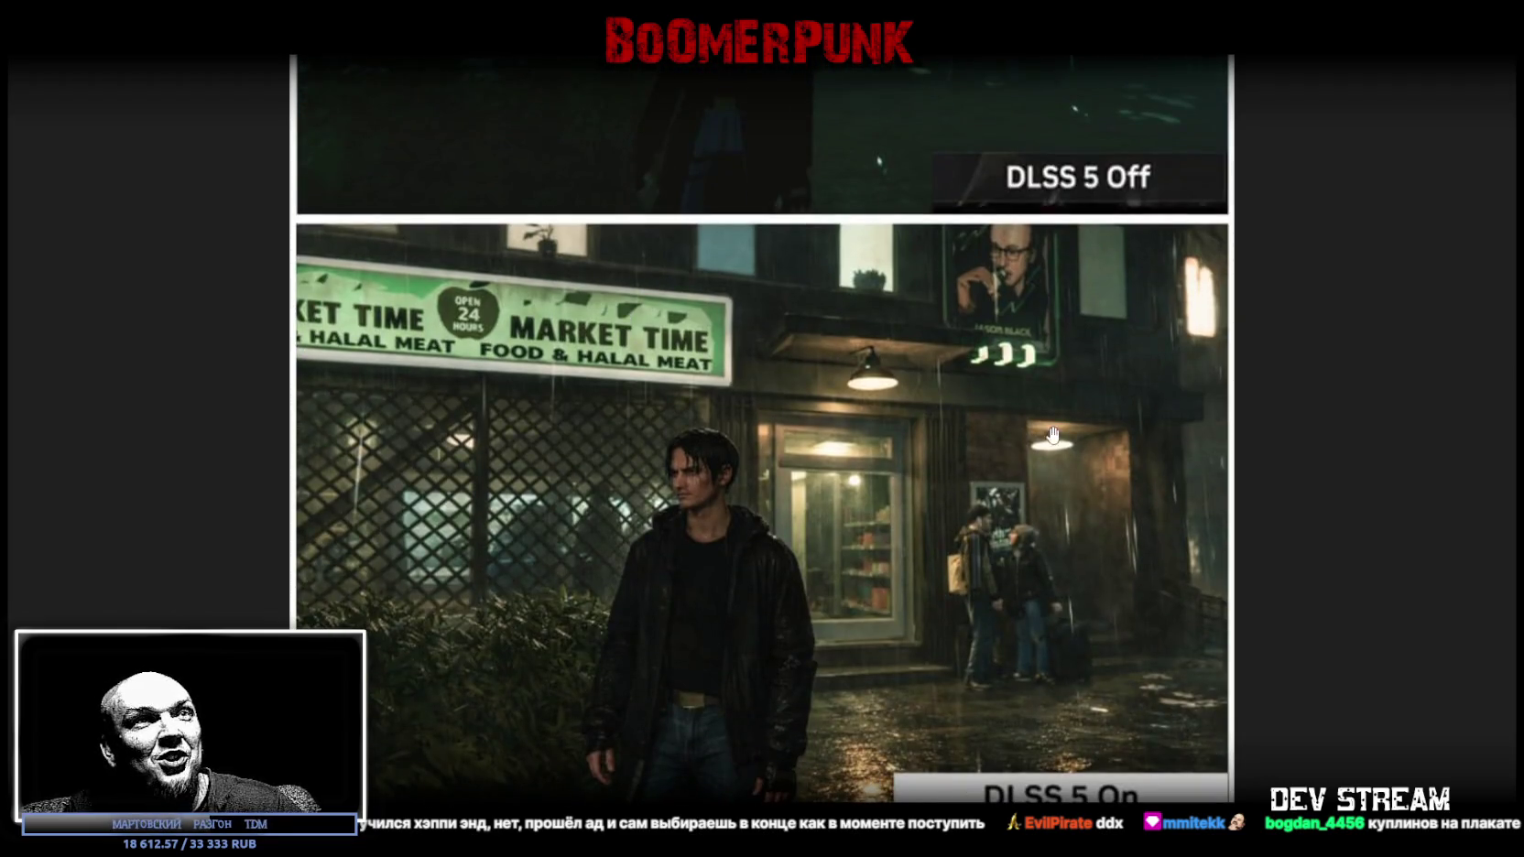
scroll(1029, 349, "up", 3)
scroll(986, 613, "up", 2)
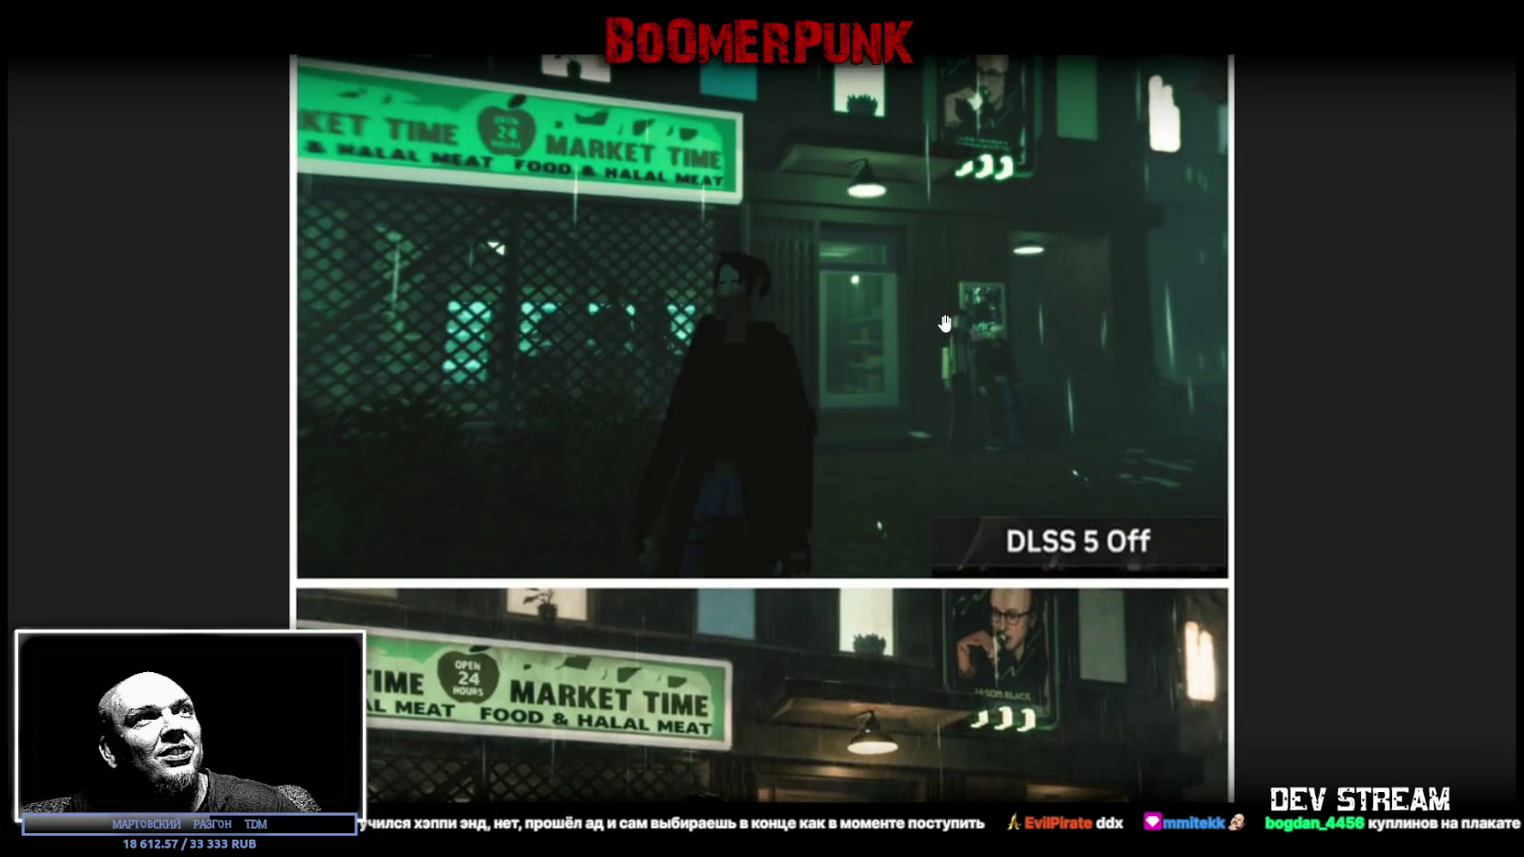
left_click(1265, 357)
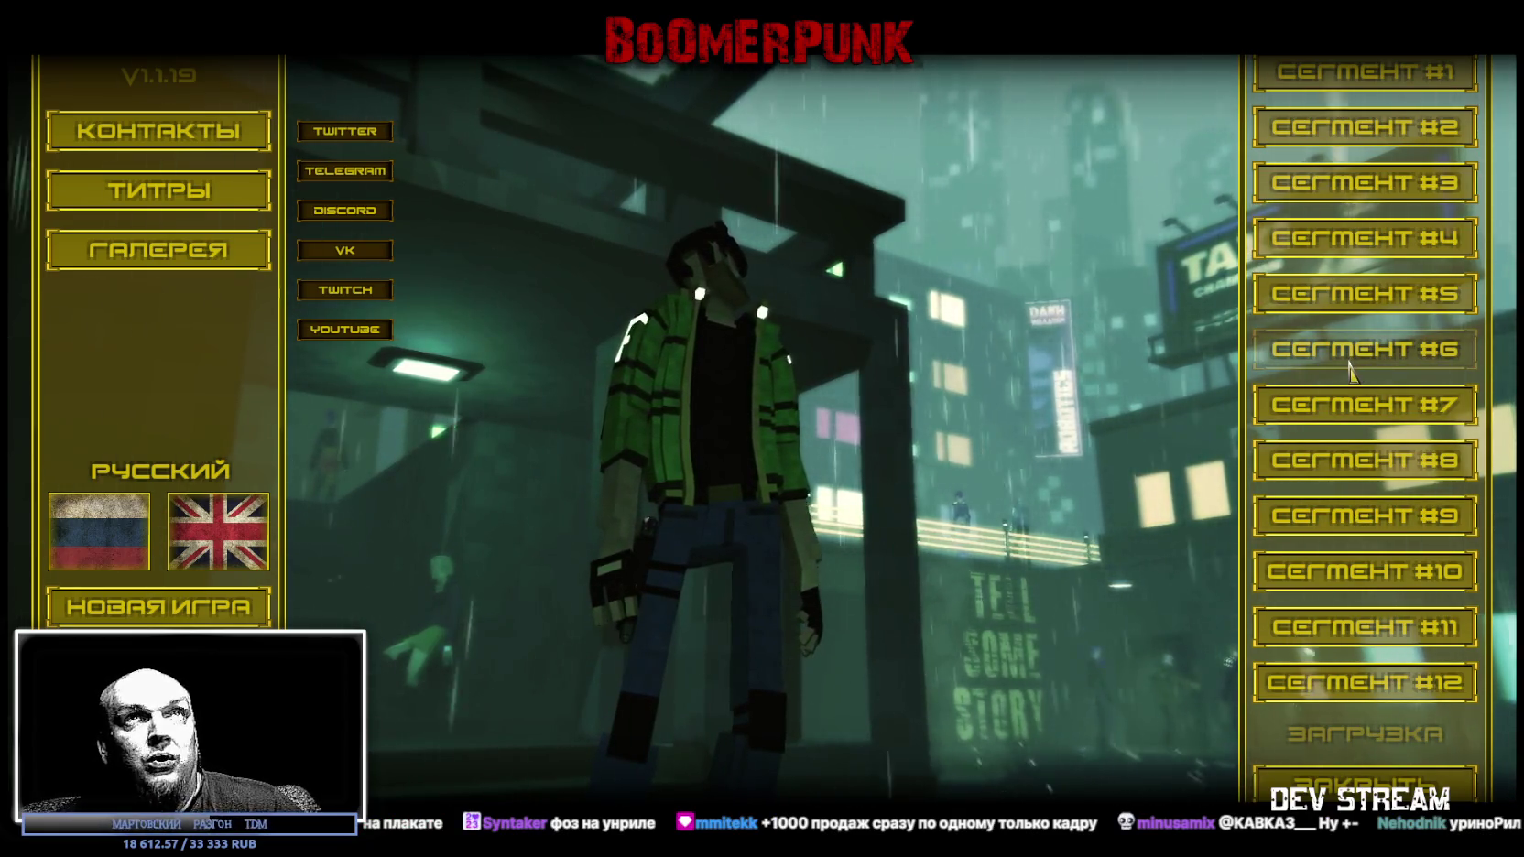
Browse segments #4 and #5 and launch a Возмездие level, then pause it.
left_click(1354, 261)
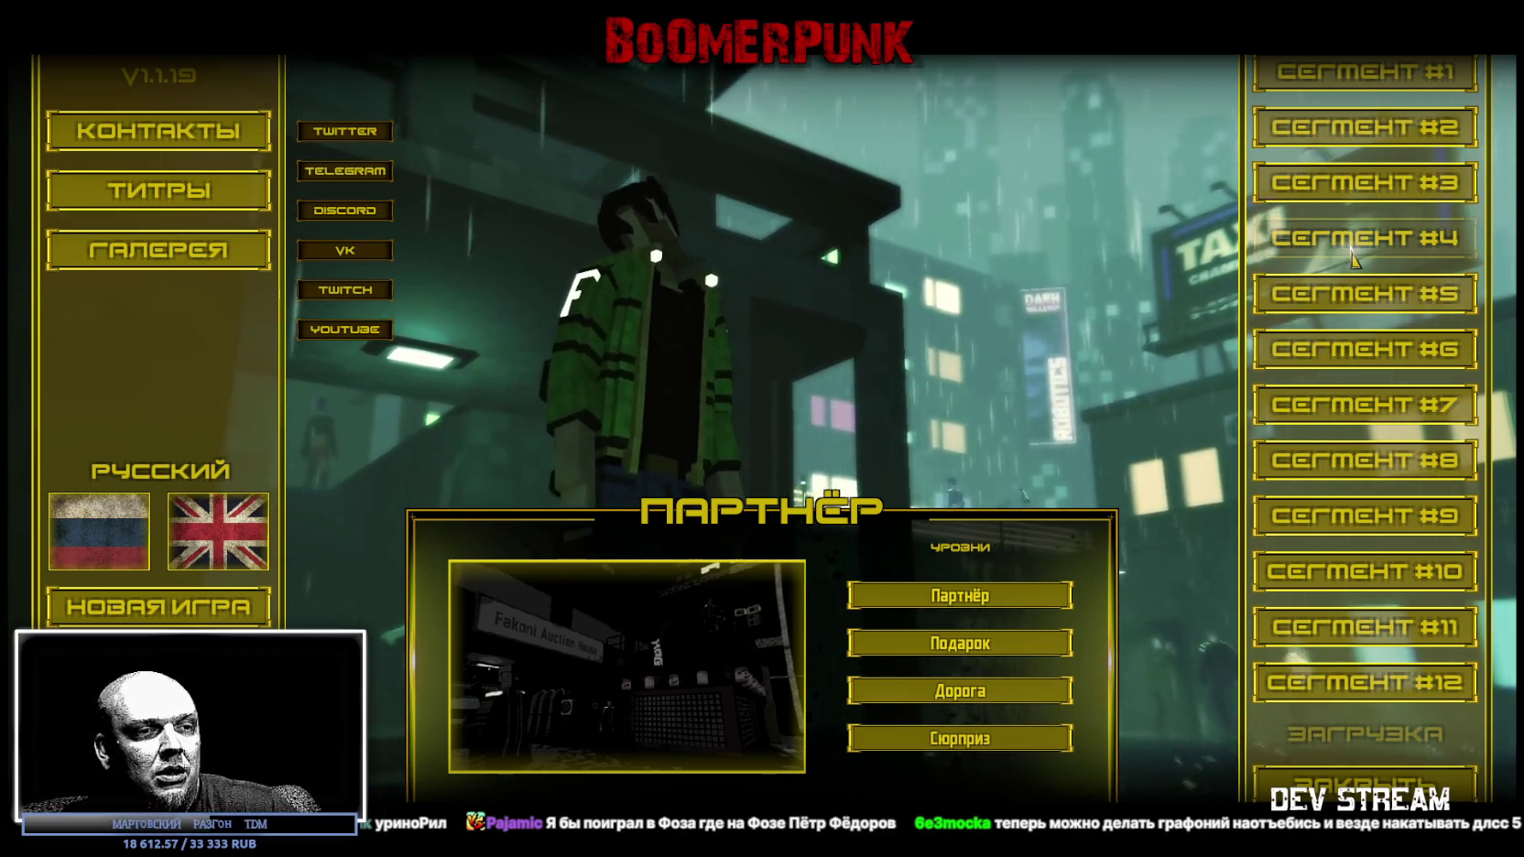
left_click(1355, 295)
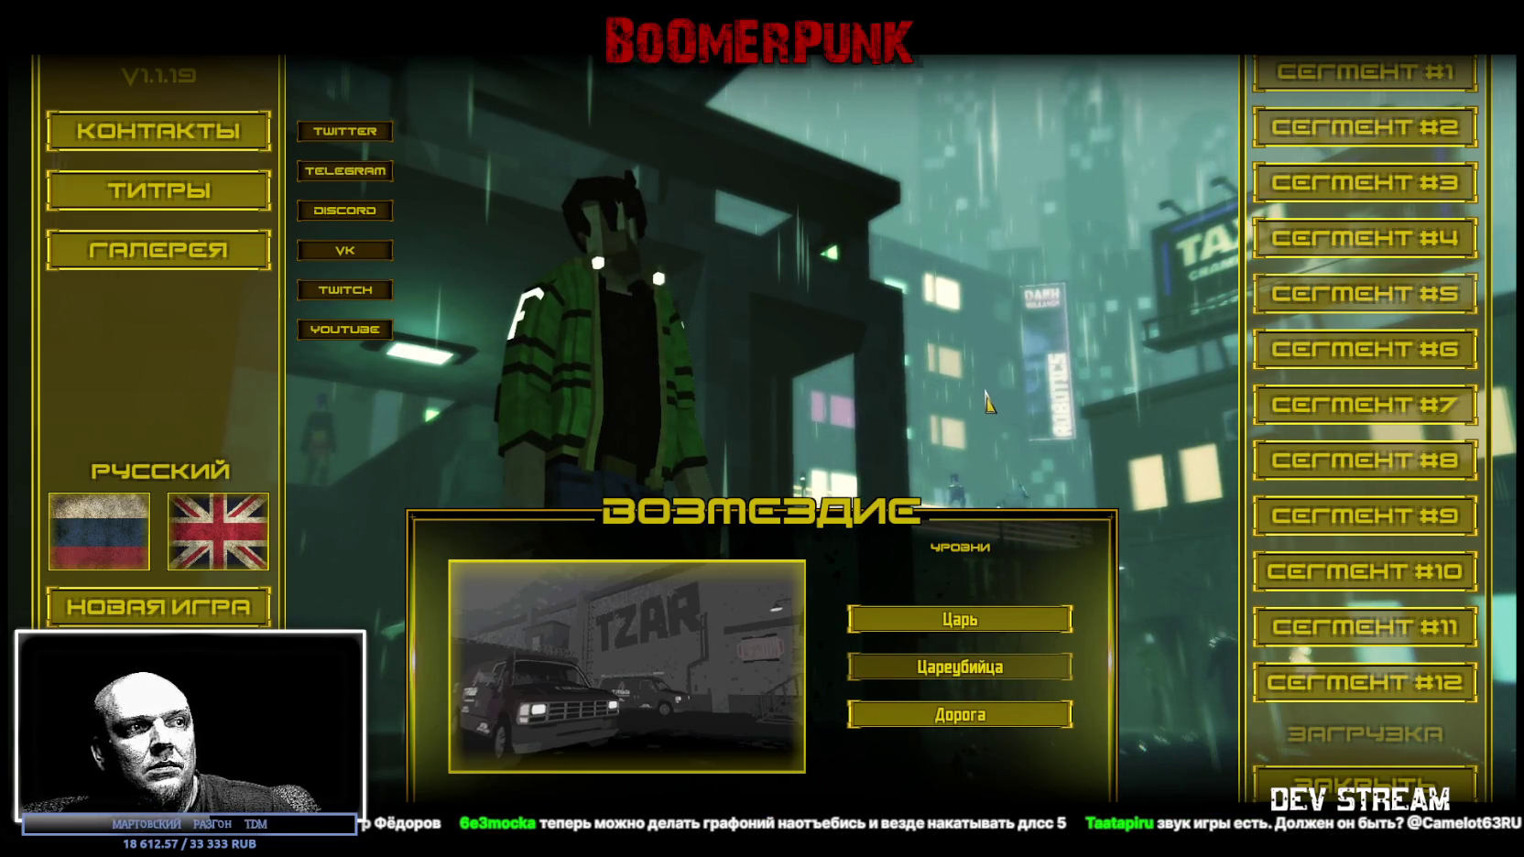
left_click(960, 619)
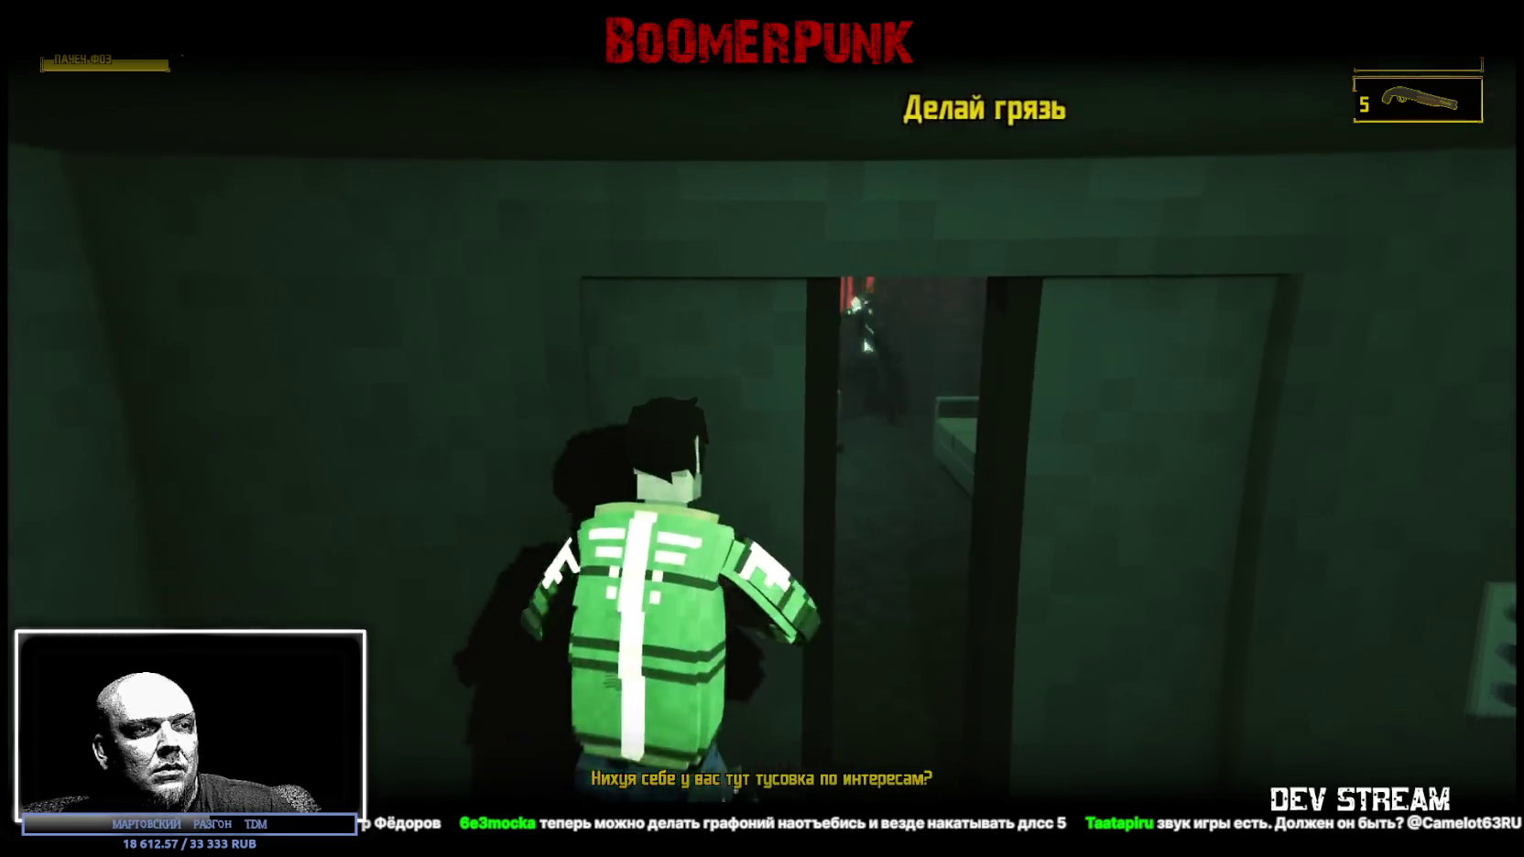
key("Escape")
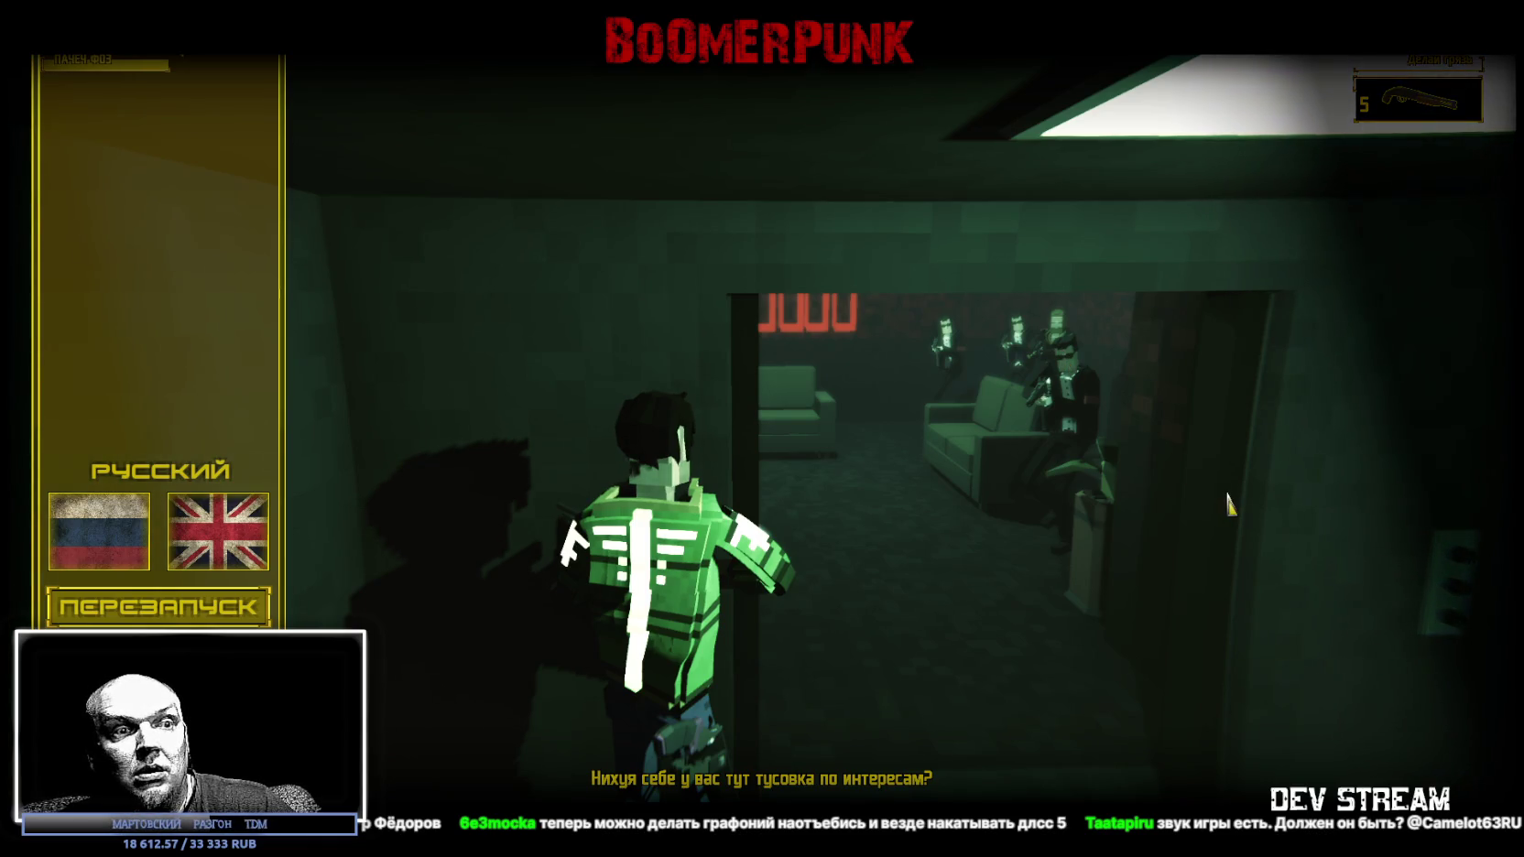
Toggle pause a few times, then exit the level to the main menu.
key("Escape")
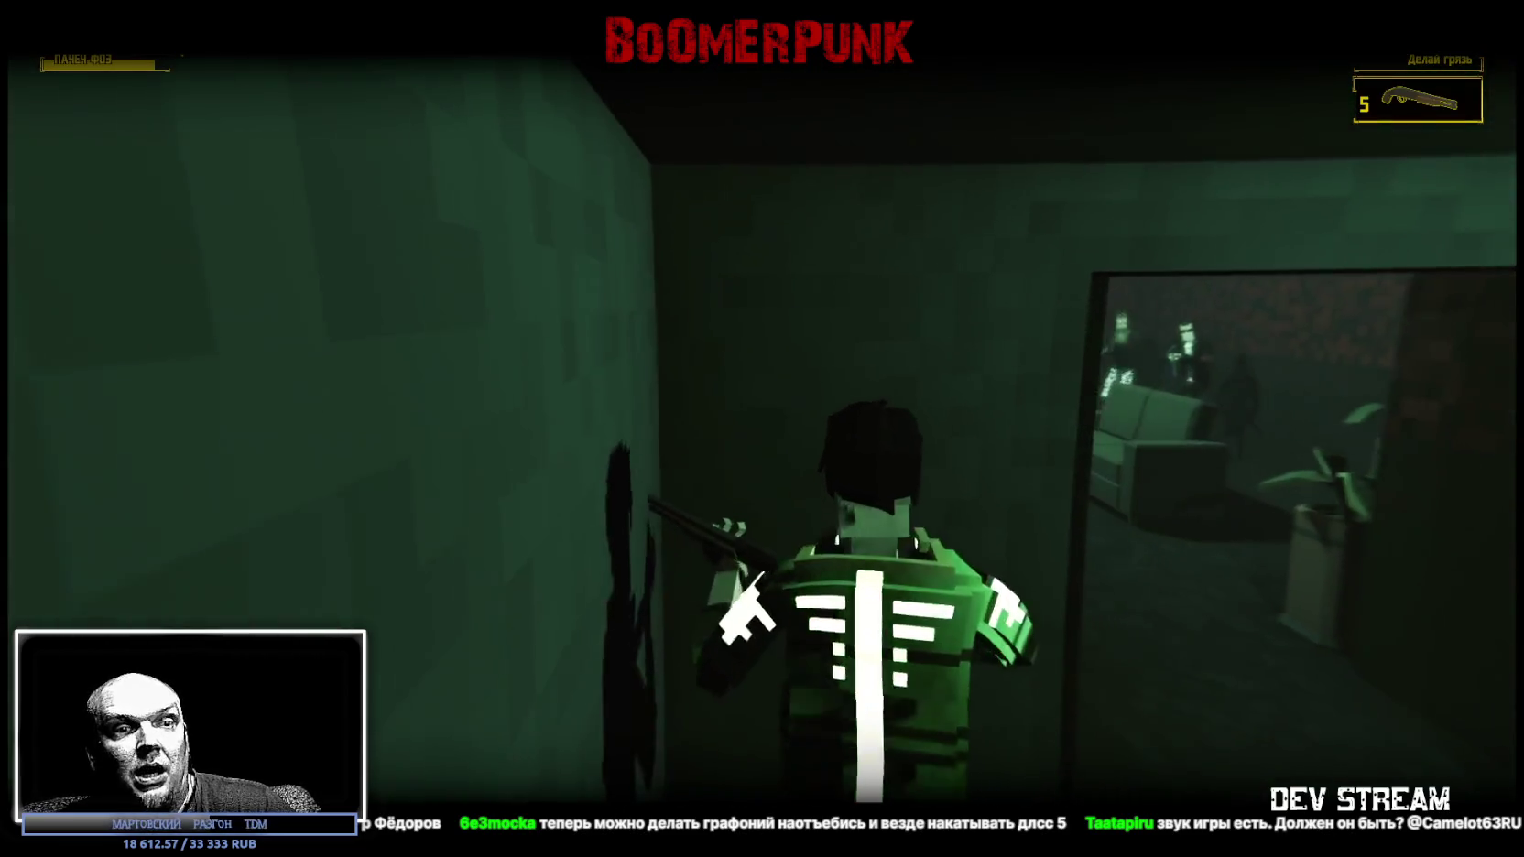
key("Escape")
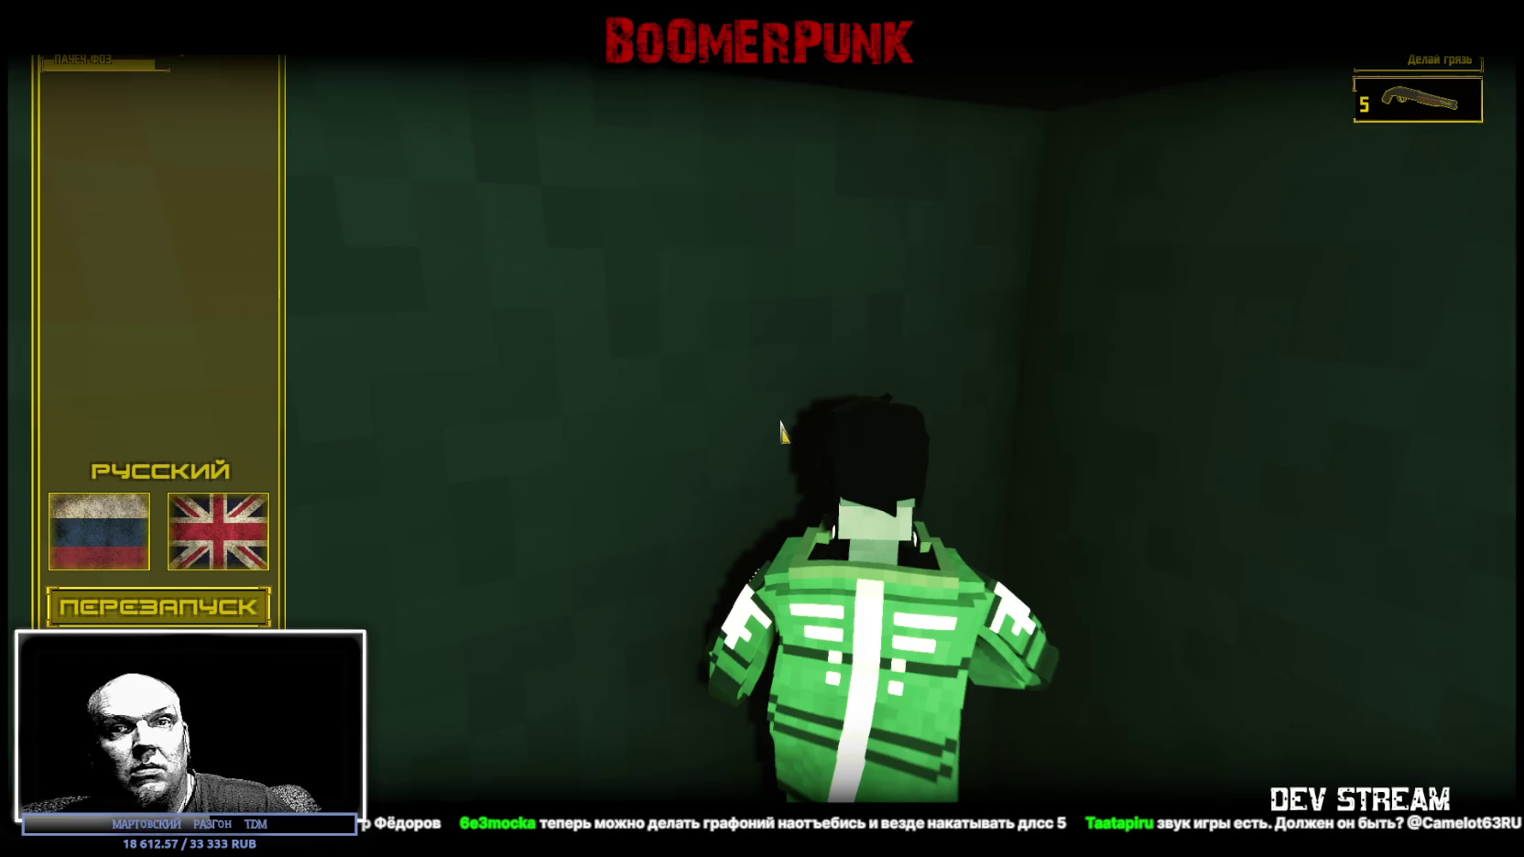
key("Escape")
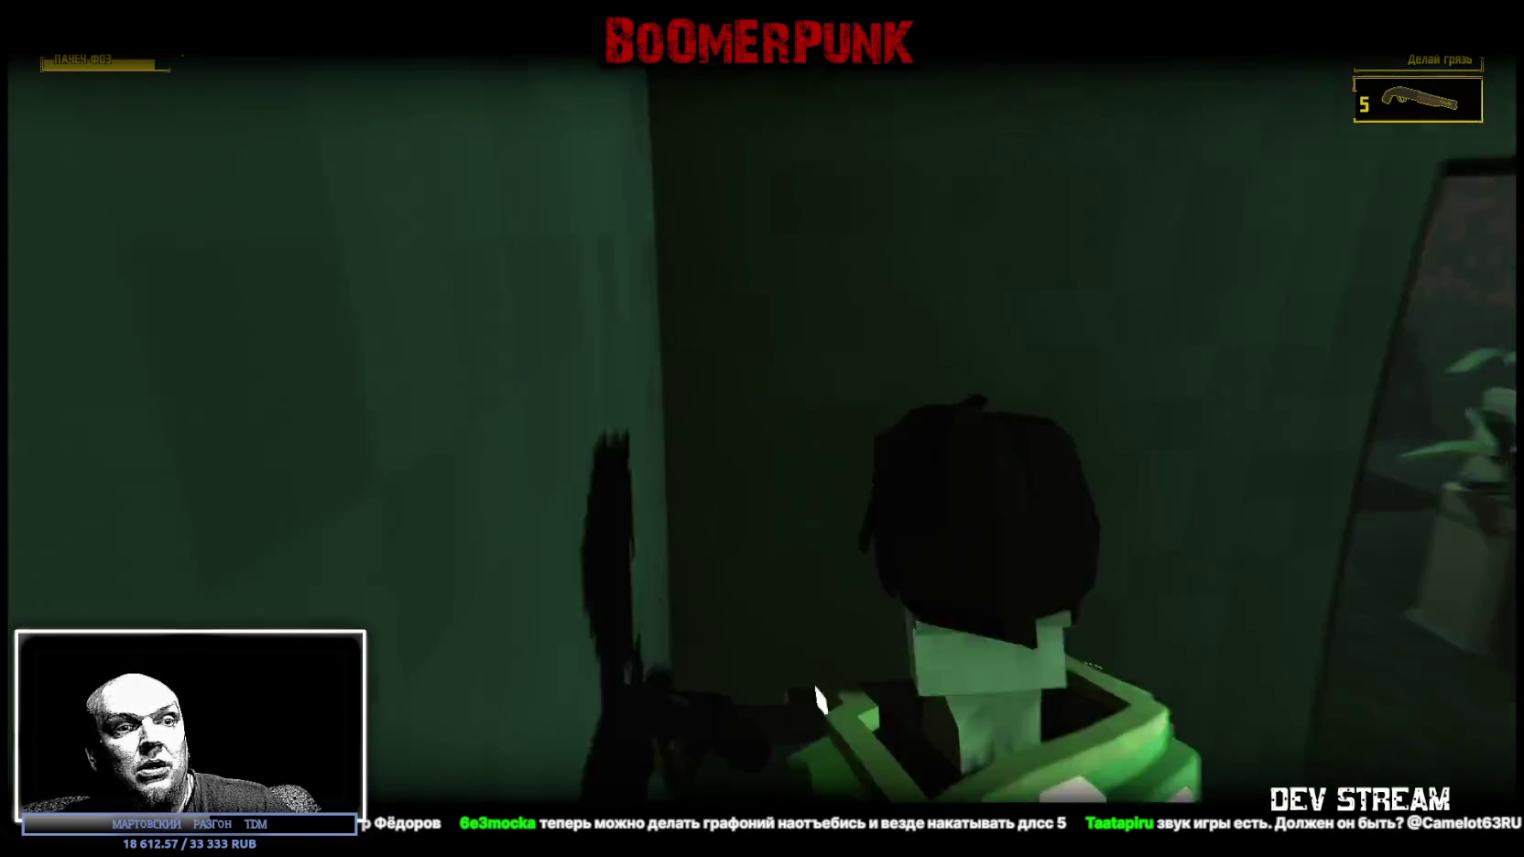
key("Escape")
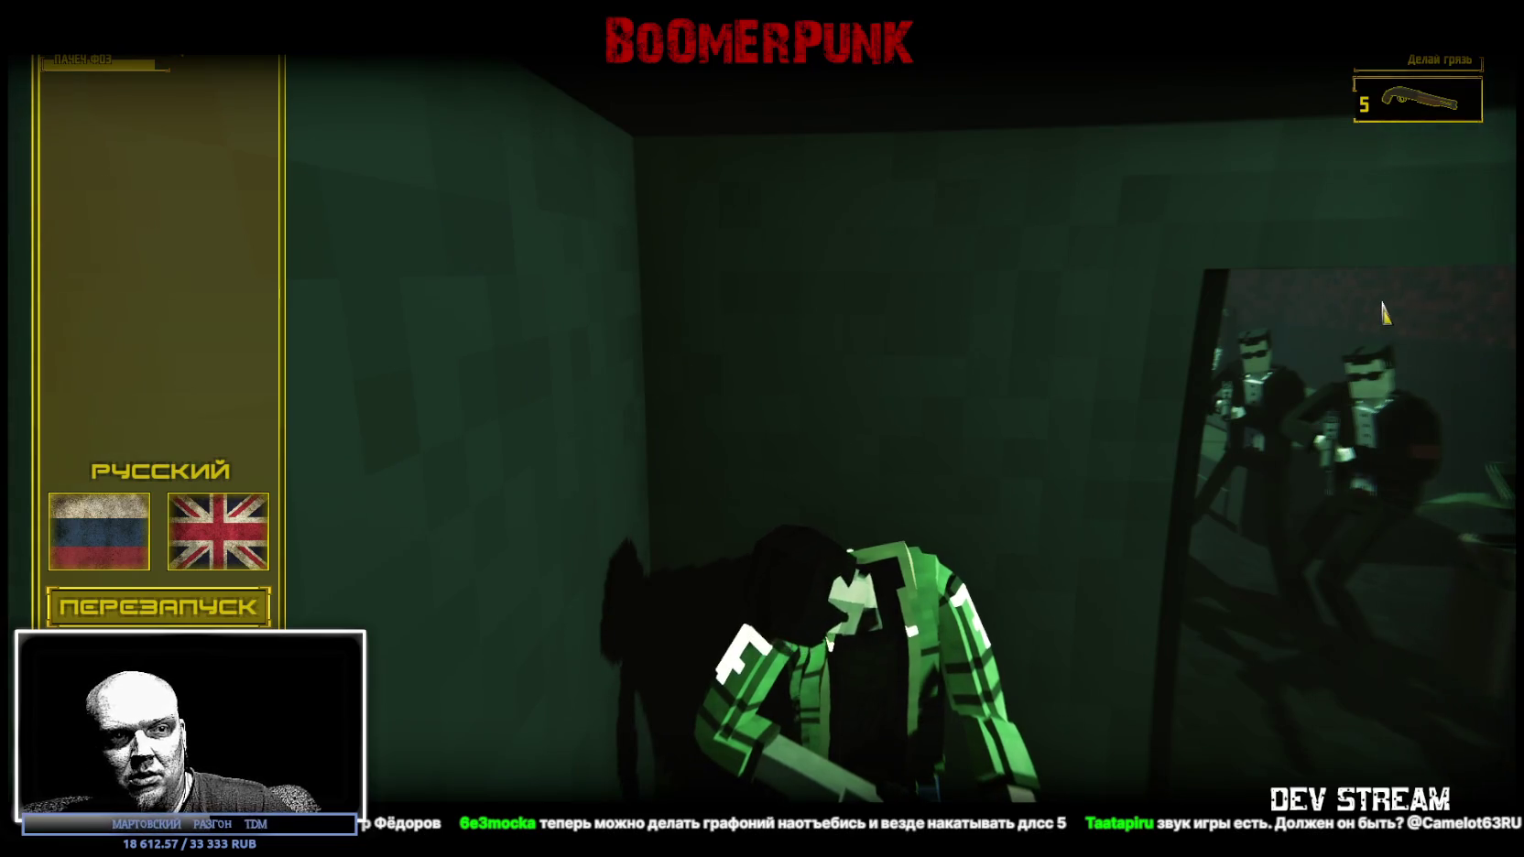
key("Escape")
key("Escape")
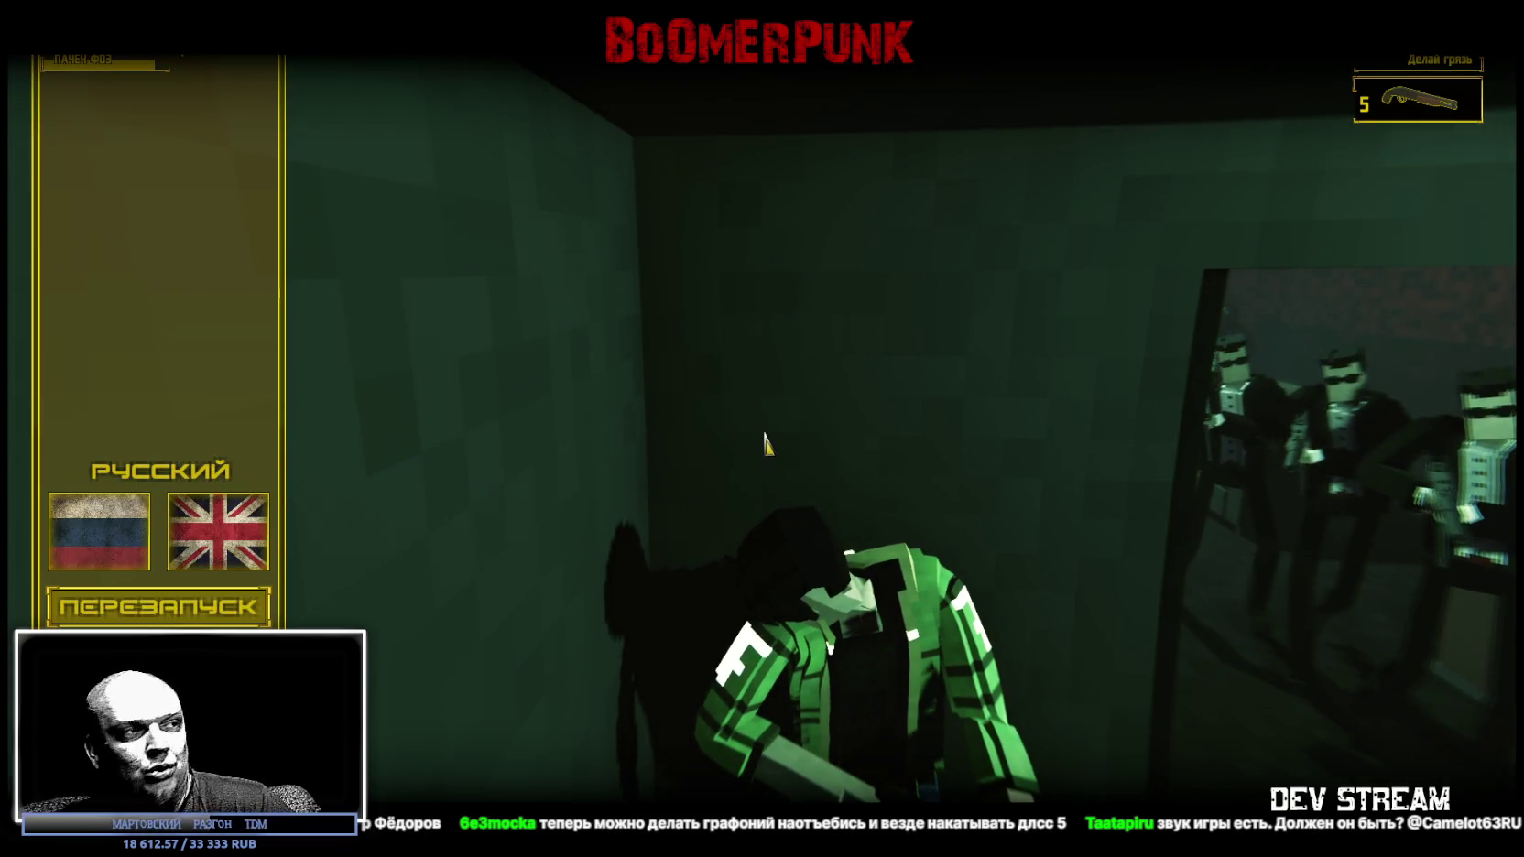
left_click(158, 652)
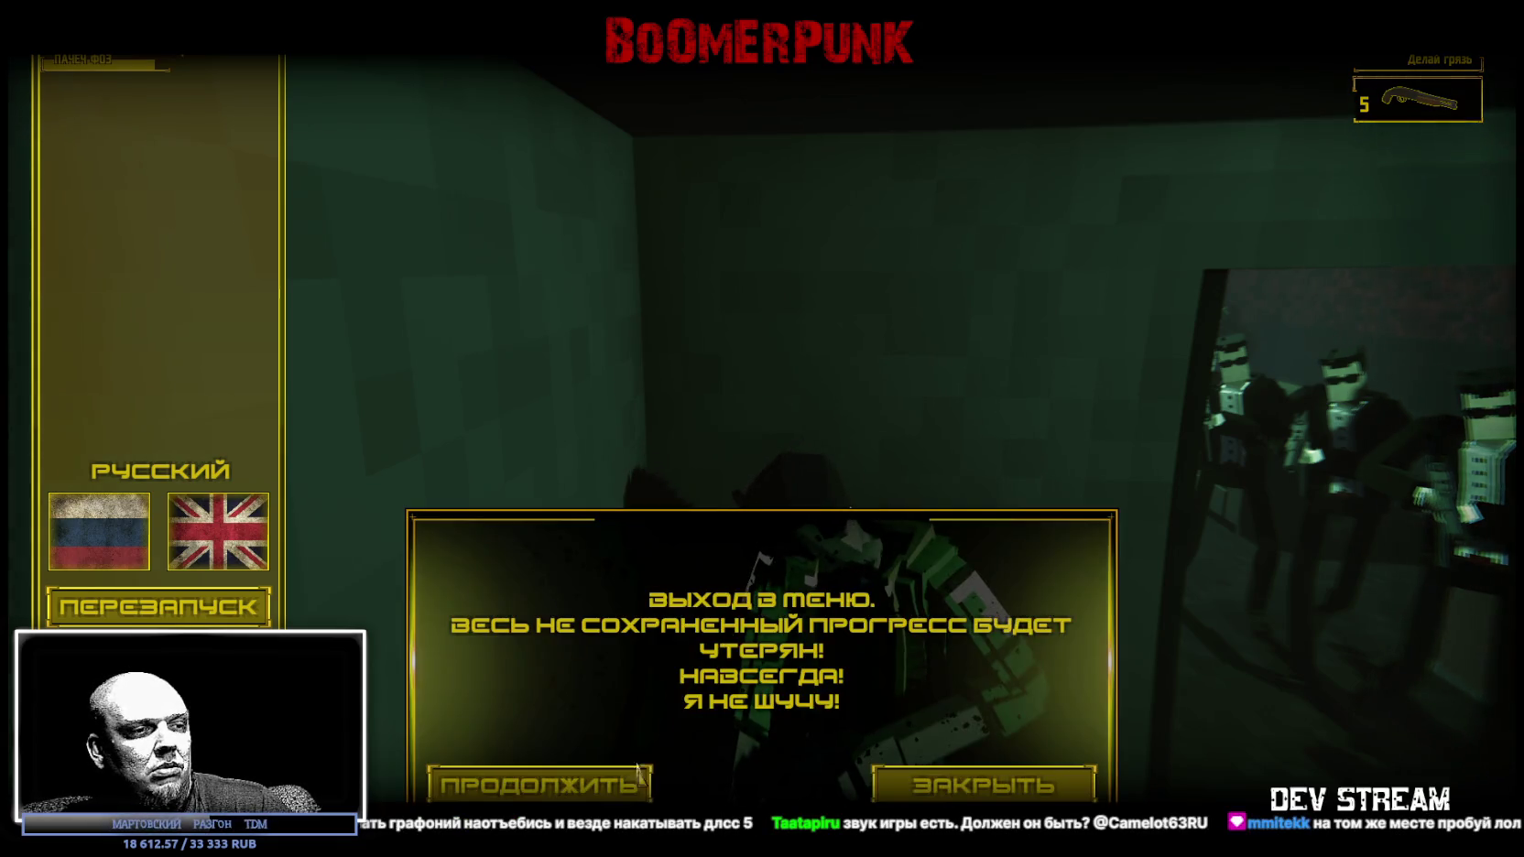
left_click(596, 788)
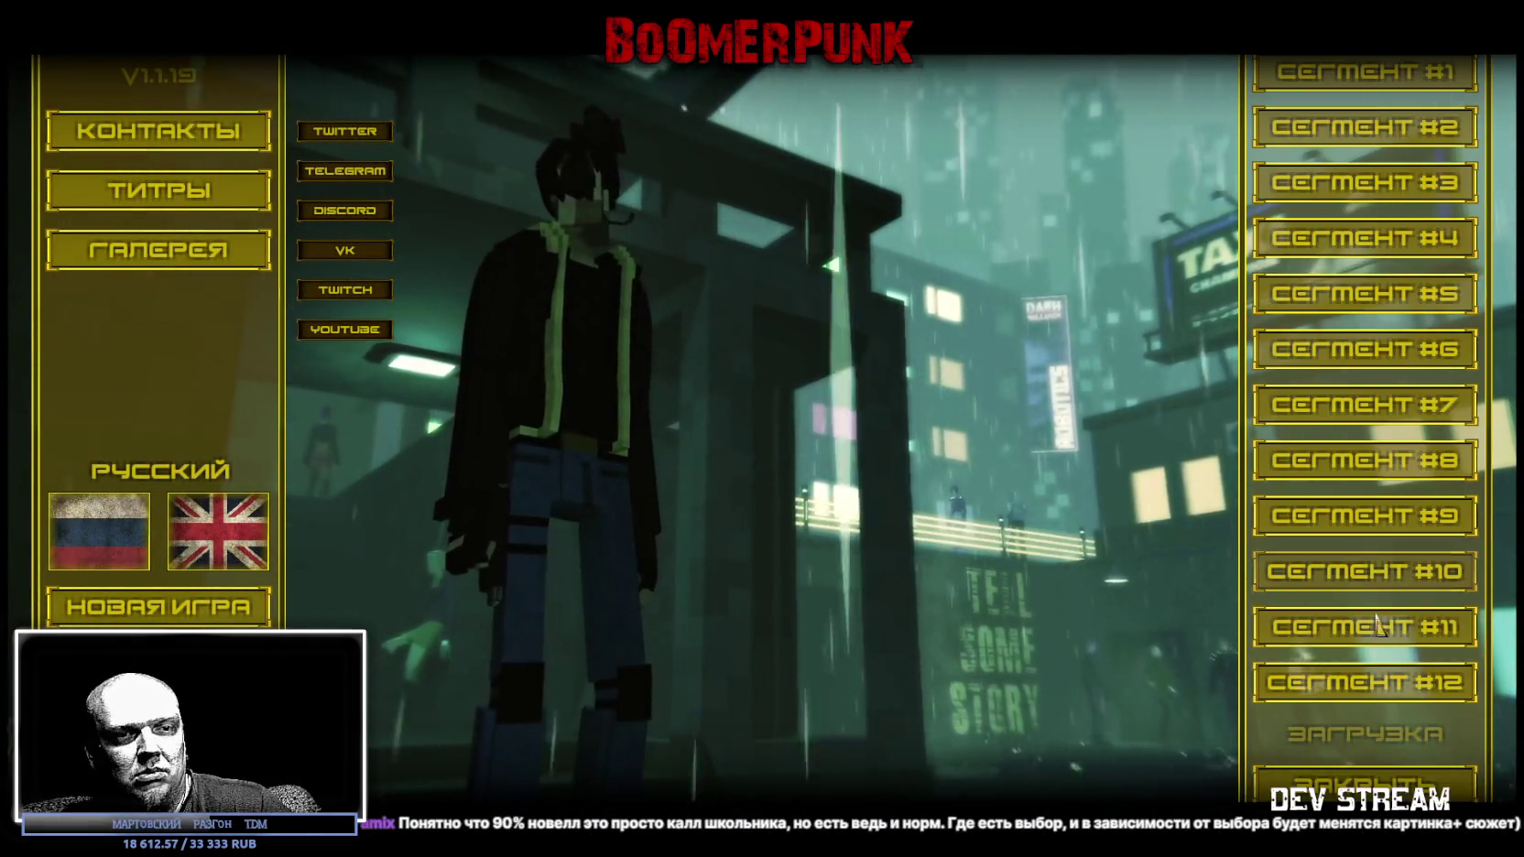
Open segment 10's levels and switch to the Охота level list to play.
left_click(1374, 626)
left_click(1365, 586)
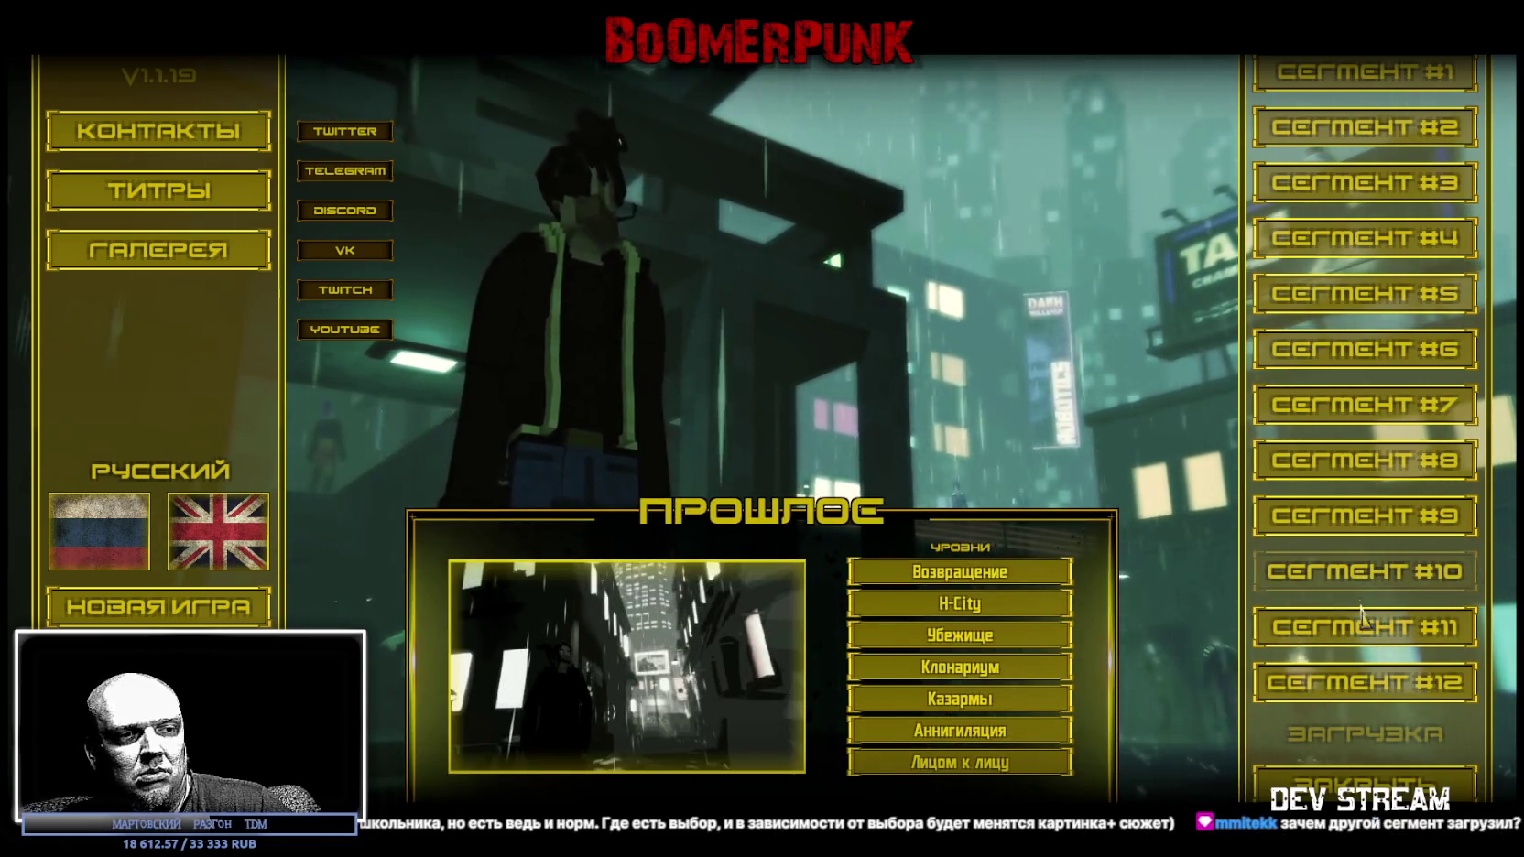
left_click(1361, 610)
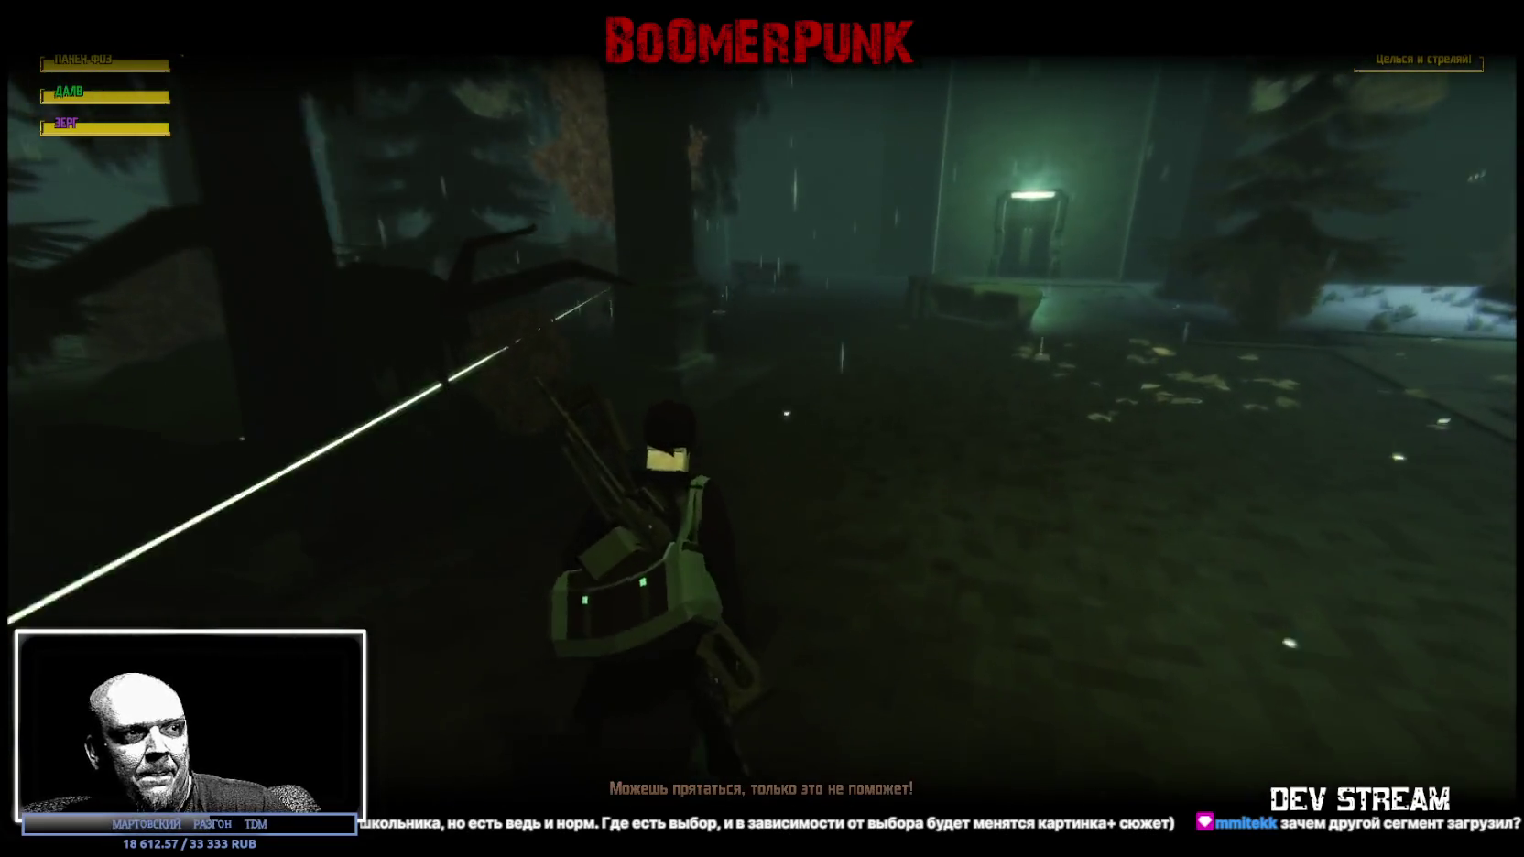
Pause the level, leave the game, and close Unity's Build Settings.
key("Escape")
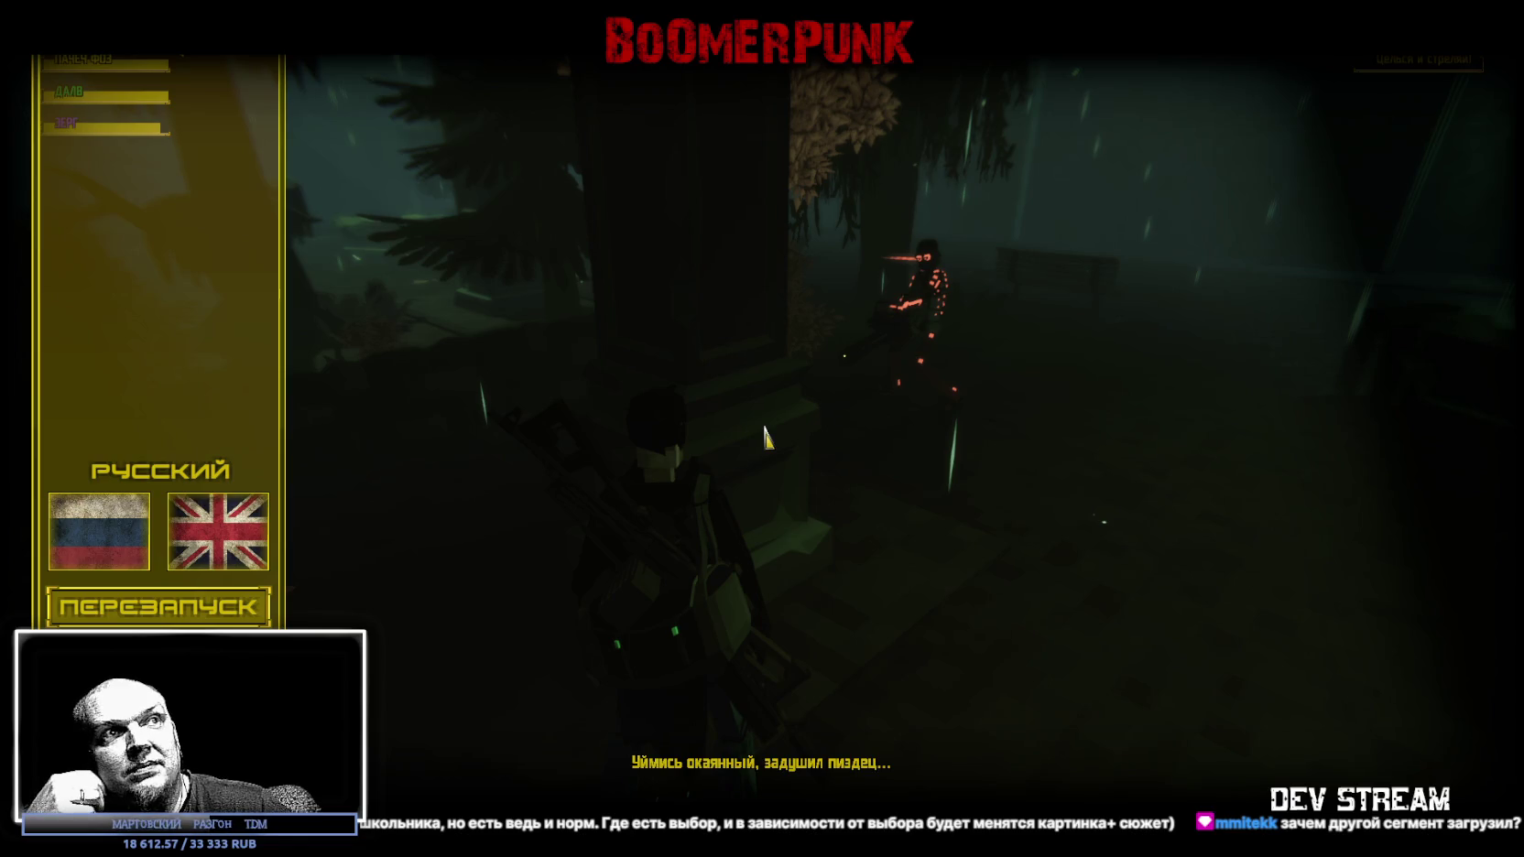
key("Escape")
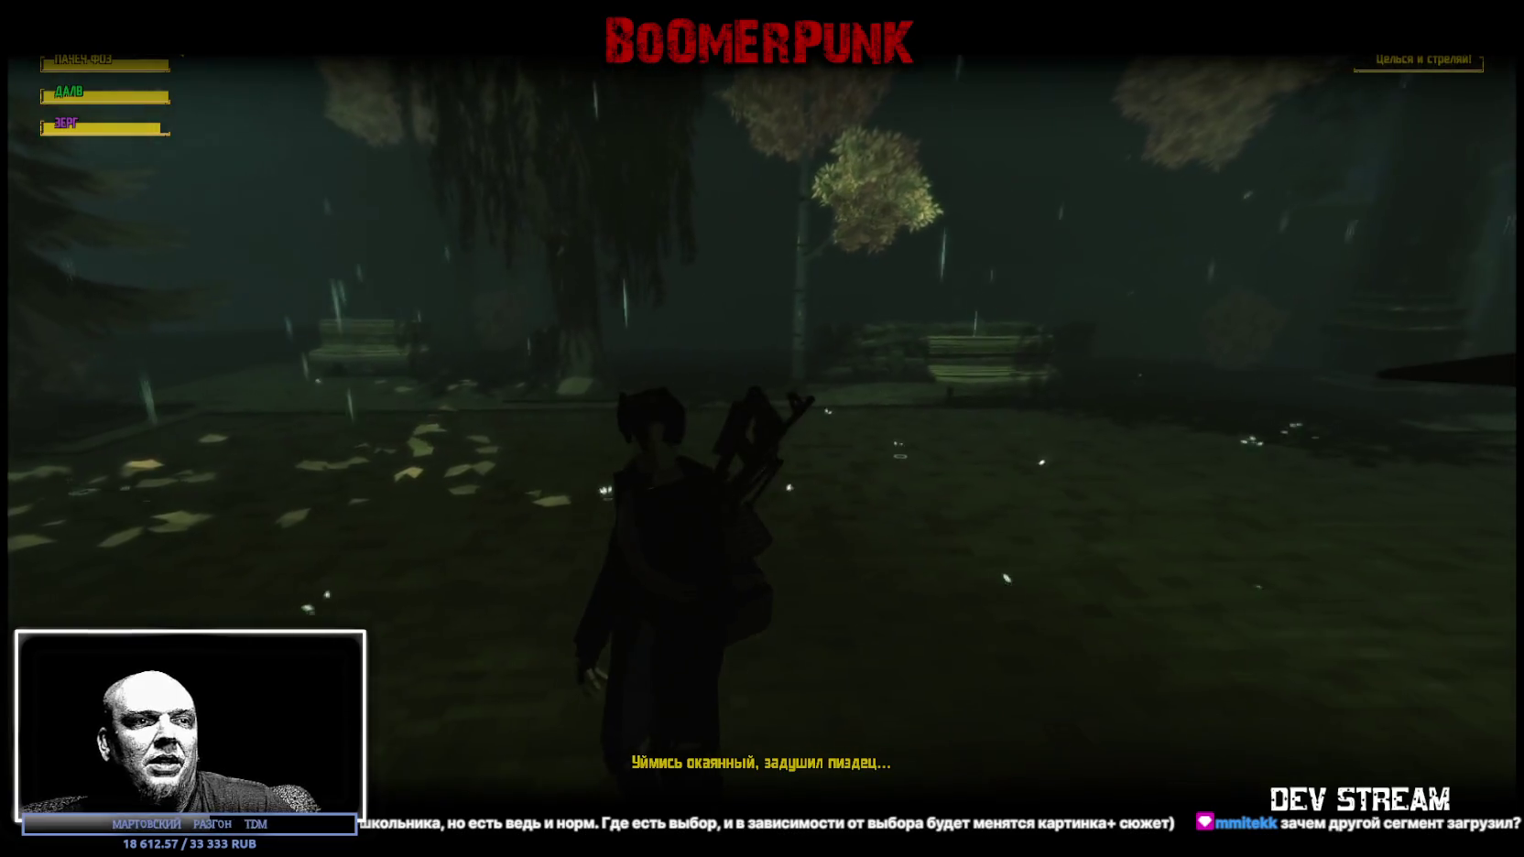
key("Escape")
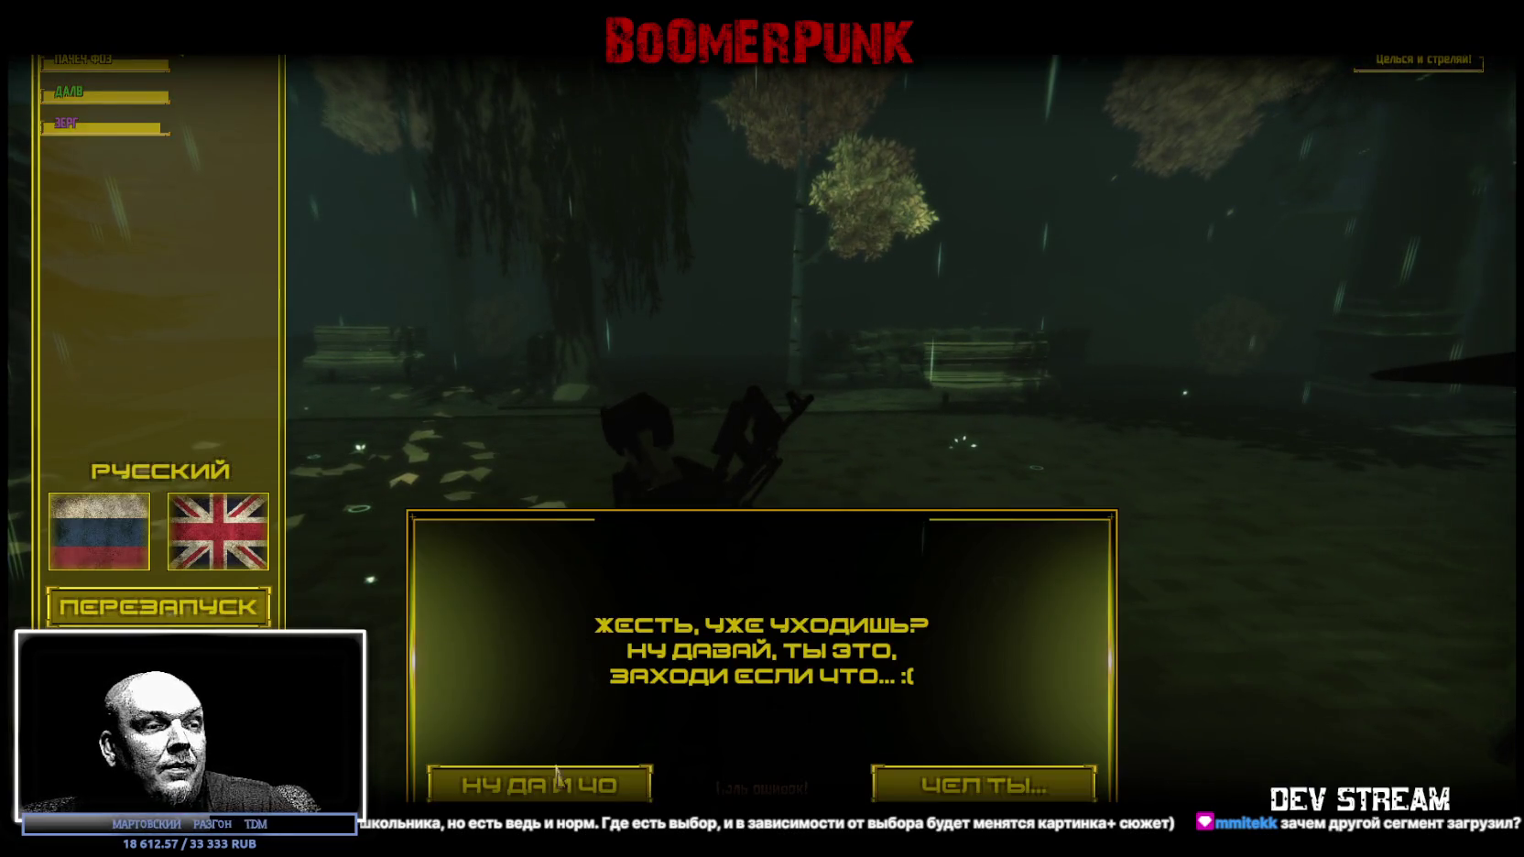
key("alt+Tab")
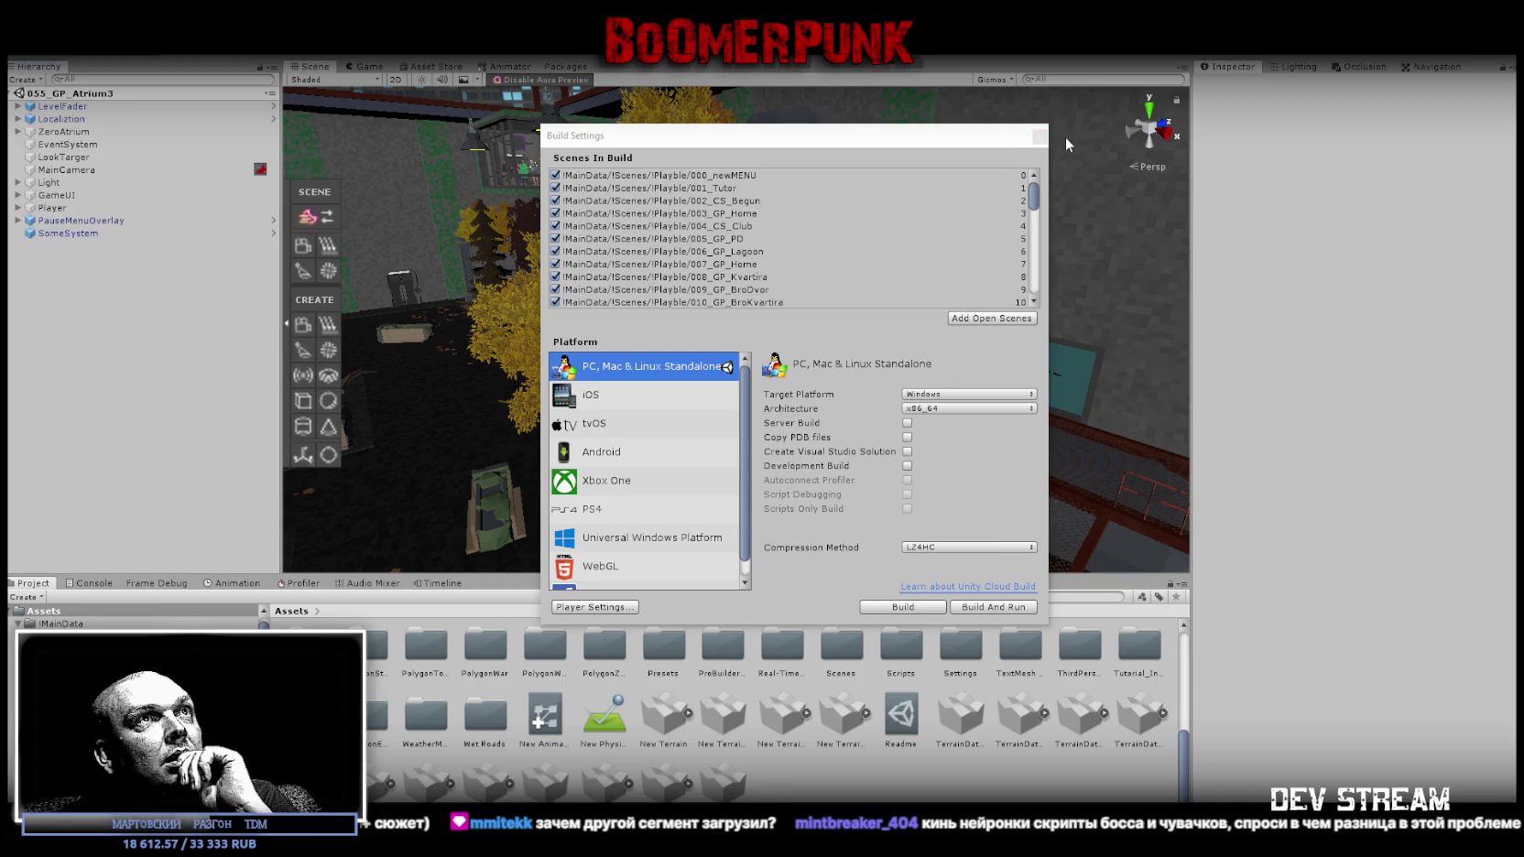
left_click(1040, 135)
Switch to the 020_GP_Tsar2 scene and briefly expand, then collapse, Player in the Hierarchy.
key("alt+f")
key("Escape")
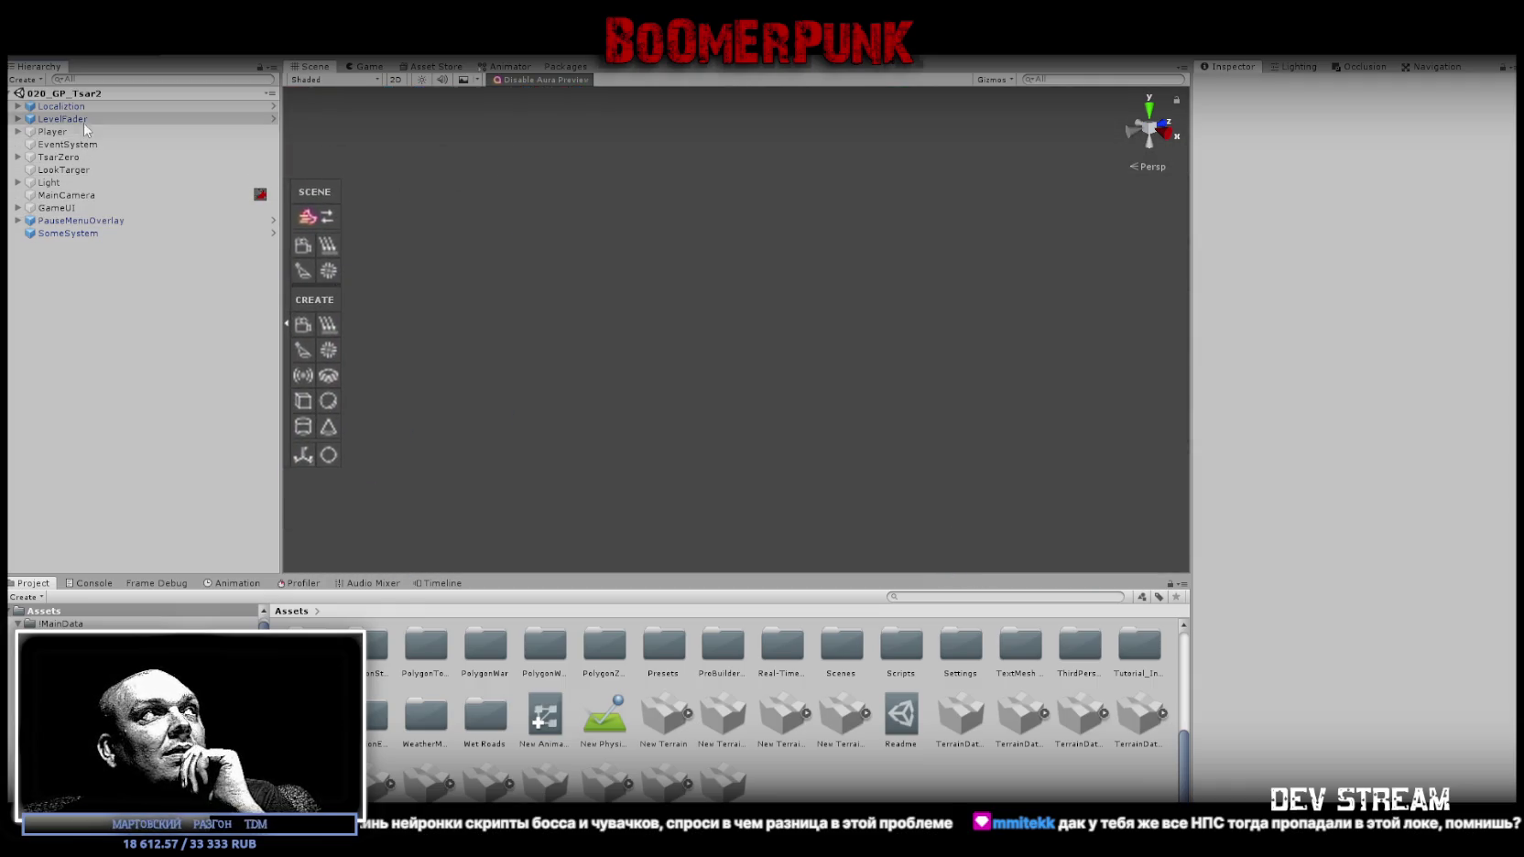
left_click(18, 132)
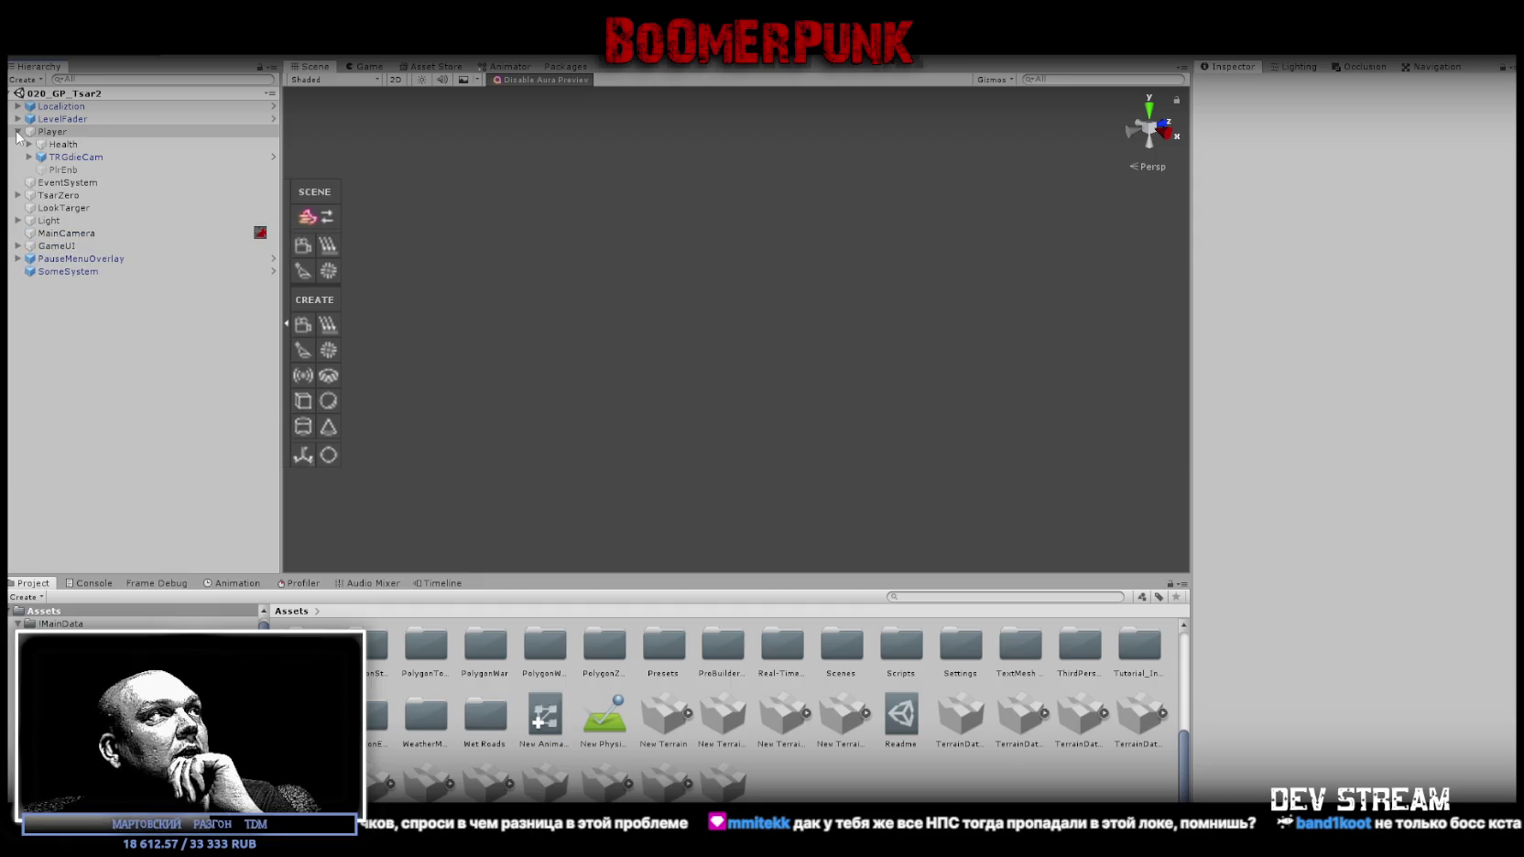
left_click(17, 132)
left_click(136, 81)
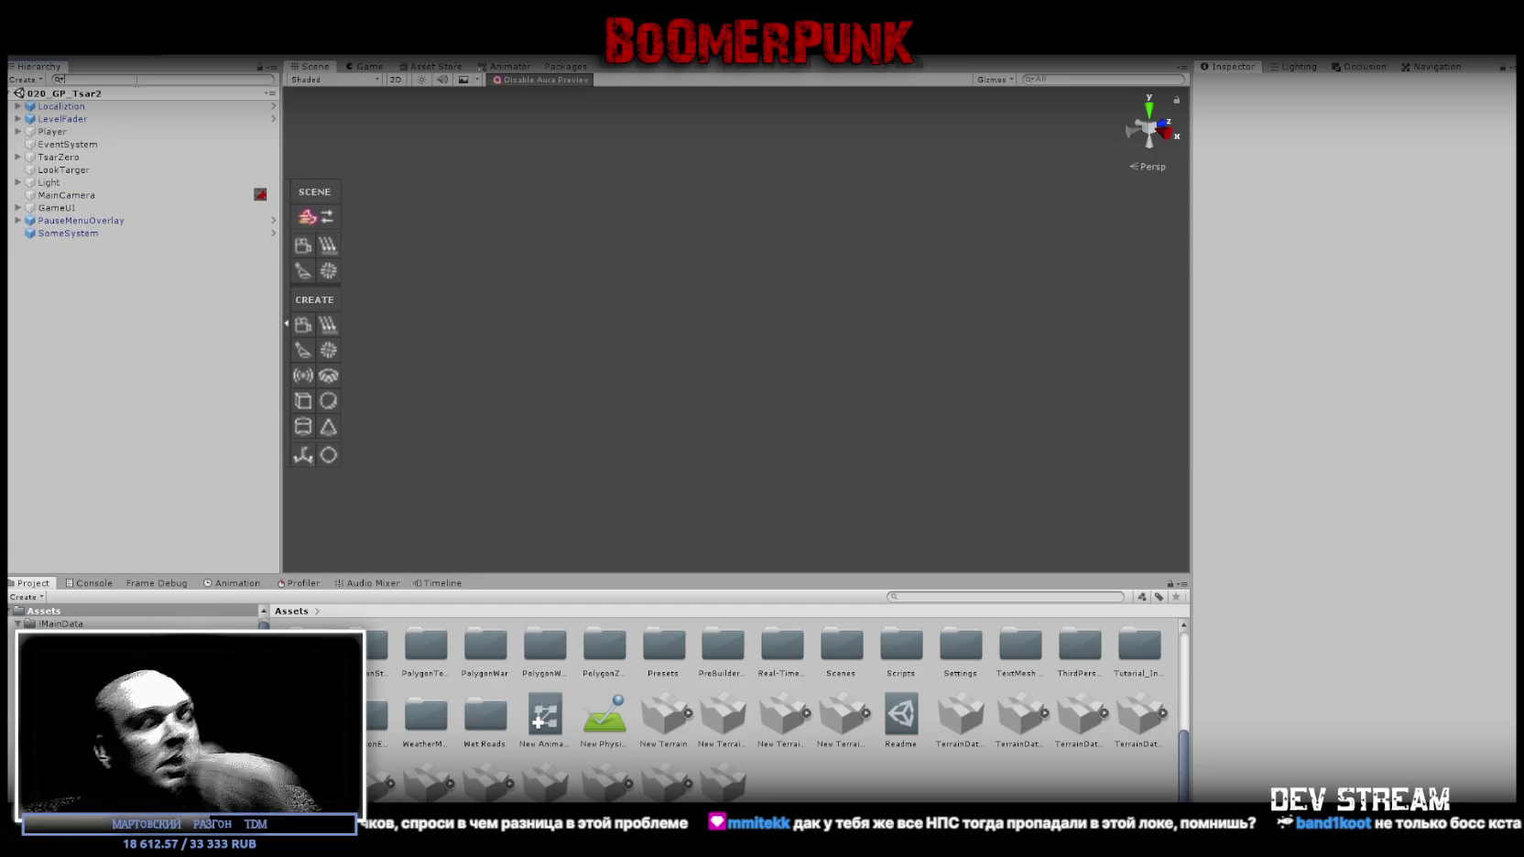
Search the Hierarchy for 'ai' and review AIEnemy07's components, including Rigidbody mass 60.
type("фш")
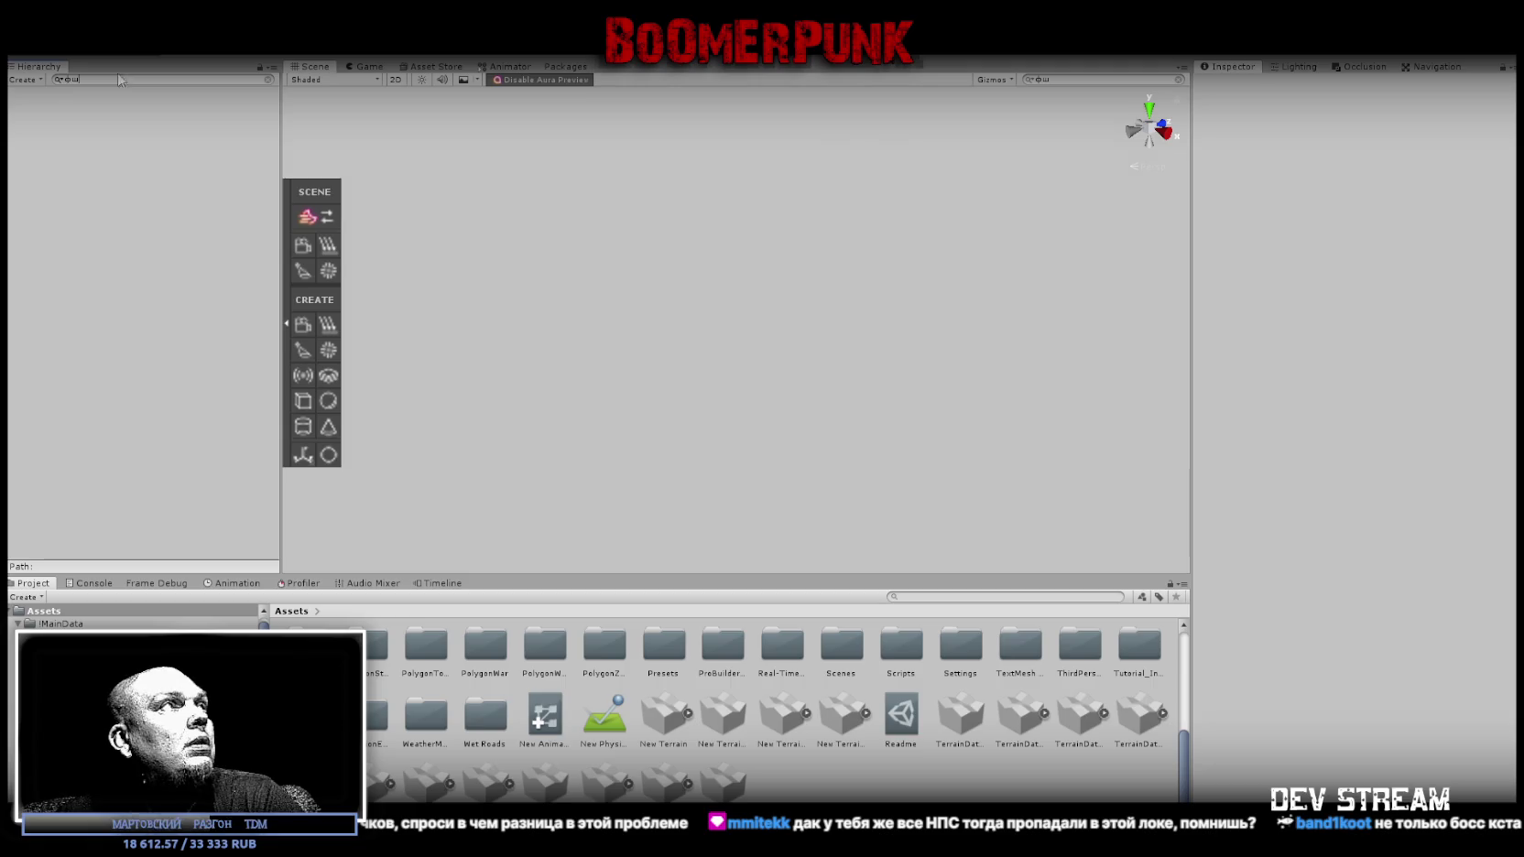
type("ai")
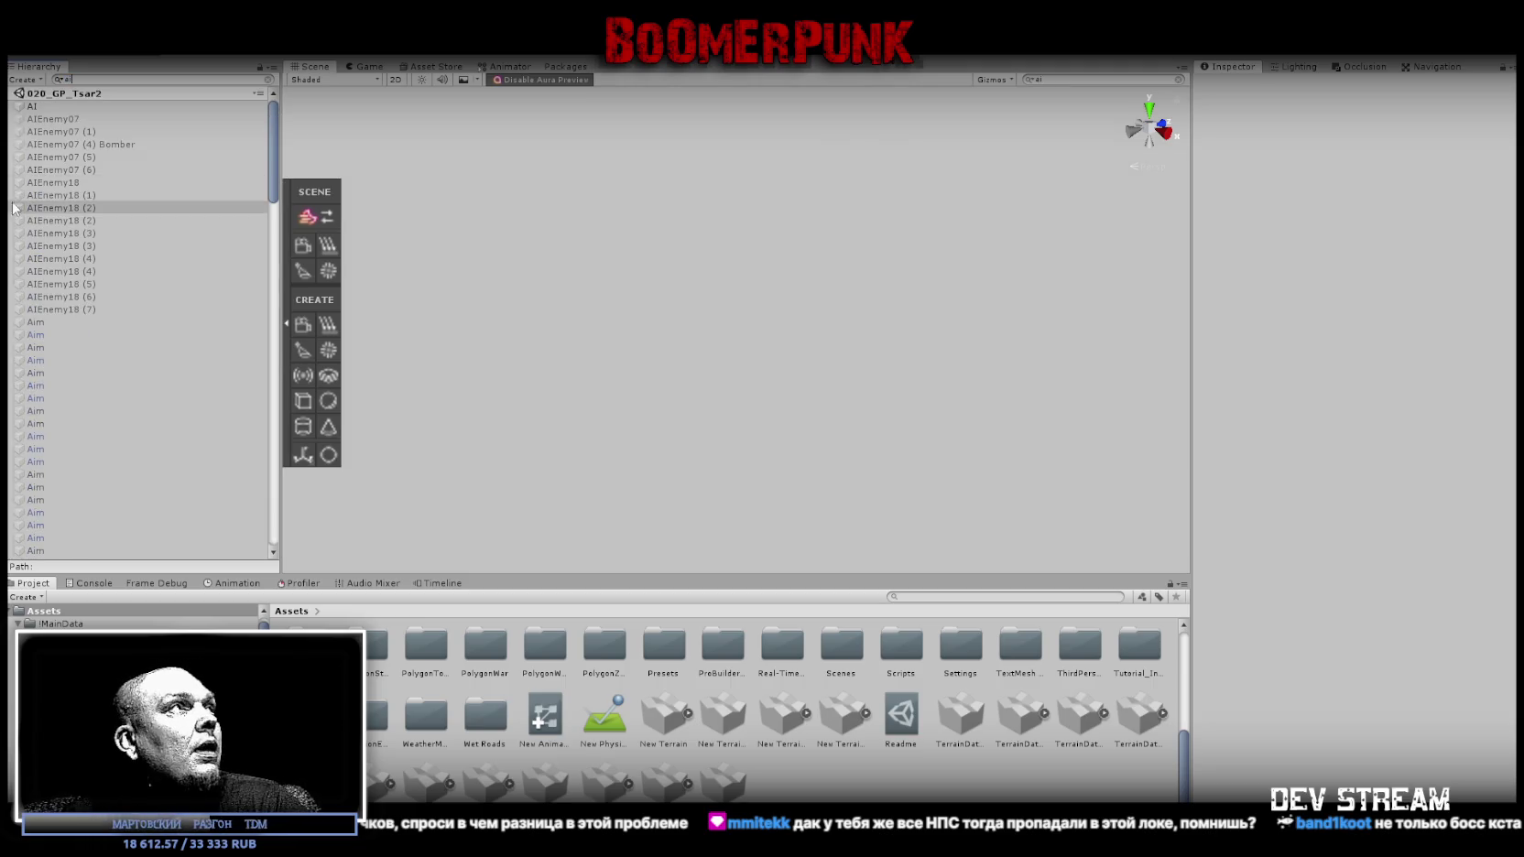
left_click(46, 119)
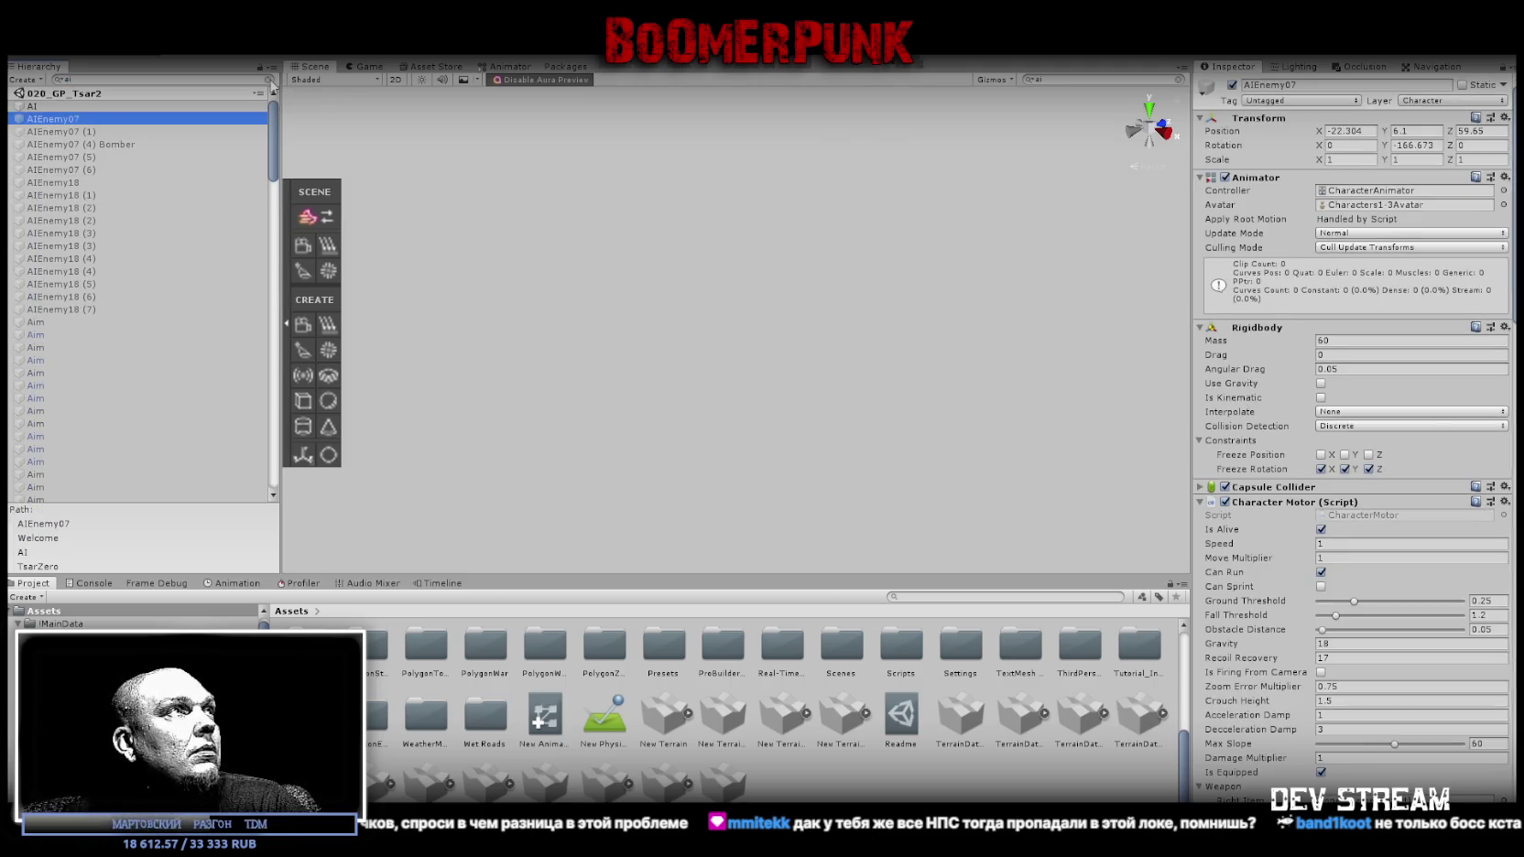
left_click(269, 80)
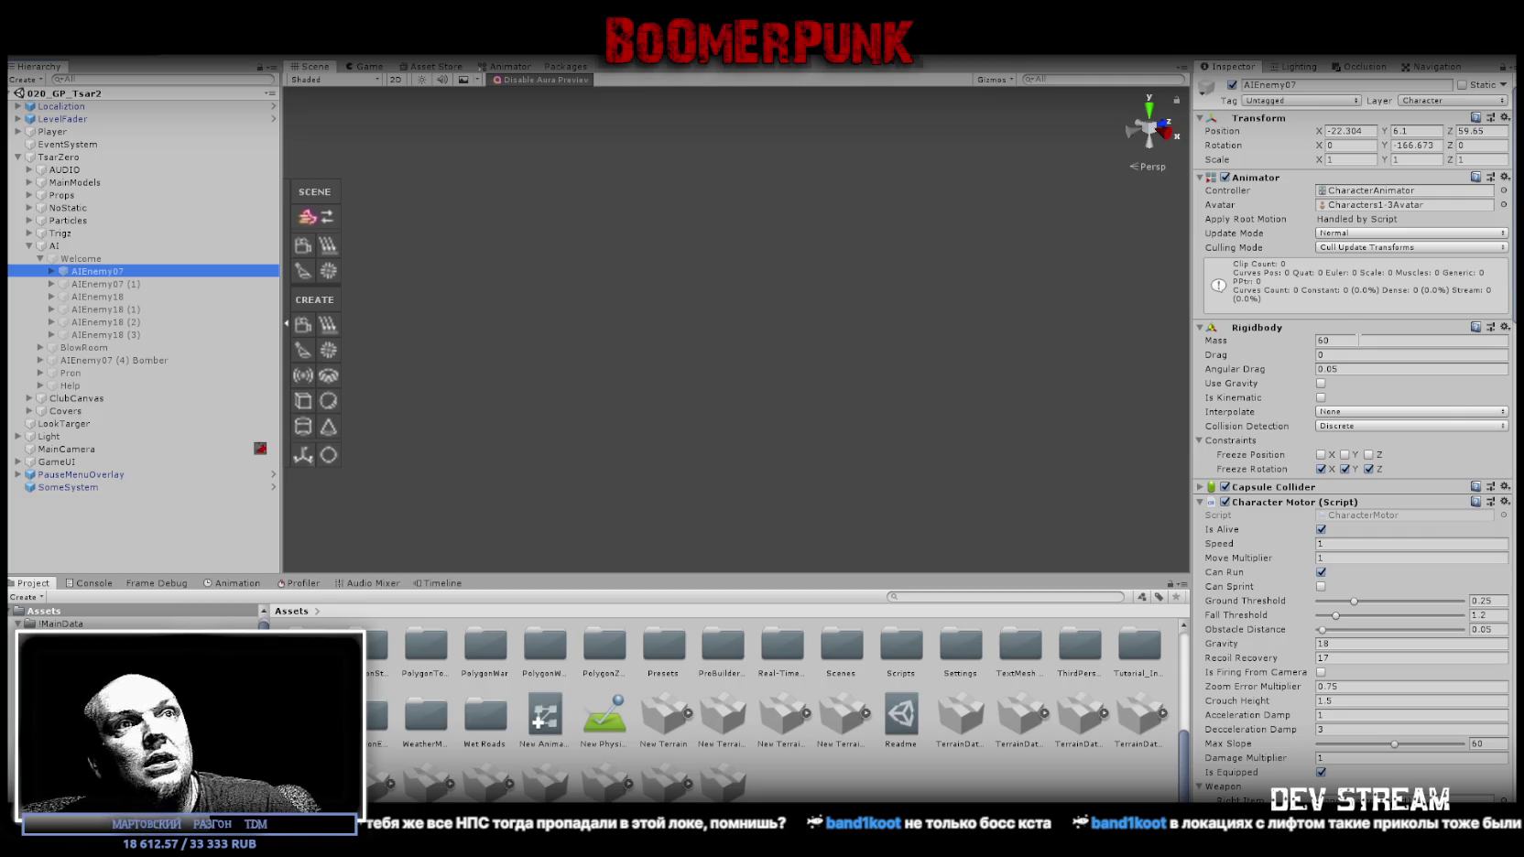
scroll(1359, 340, "down", 5)
scroll(1359, 340, "up", 5)
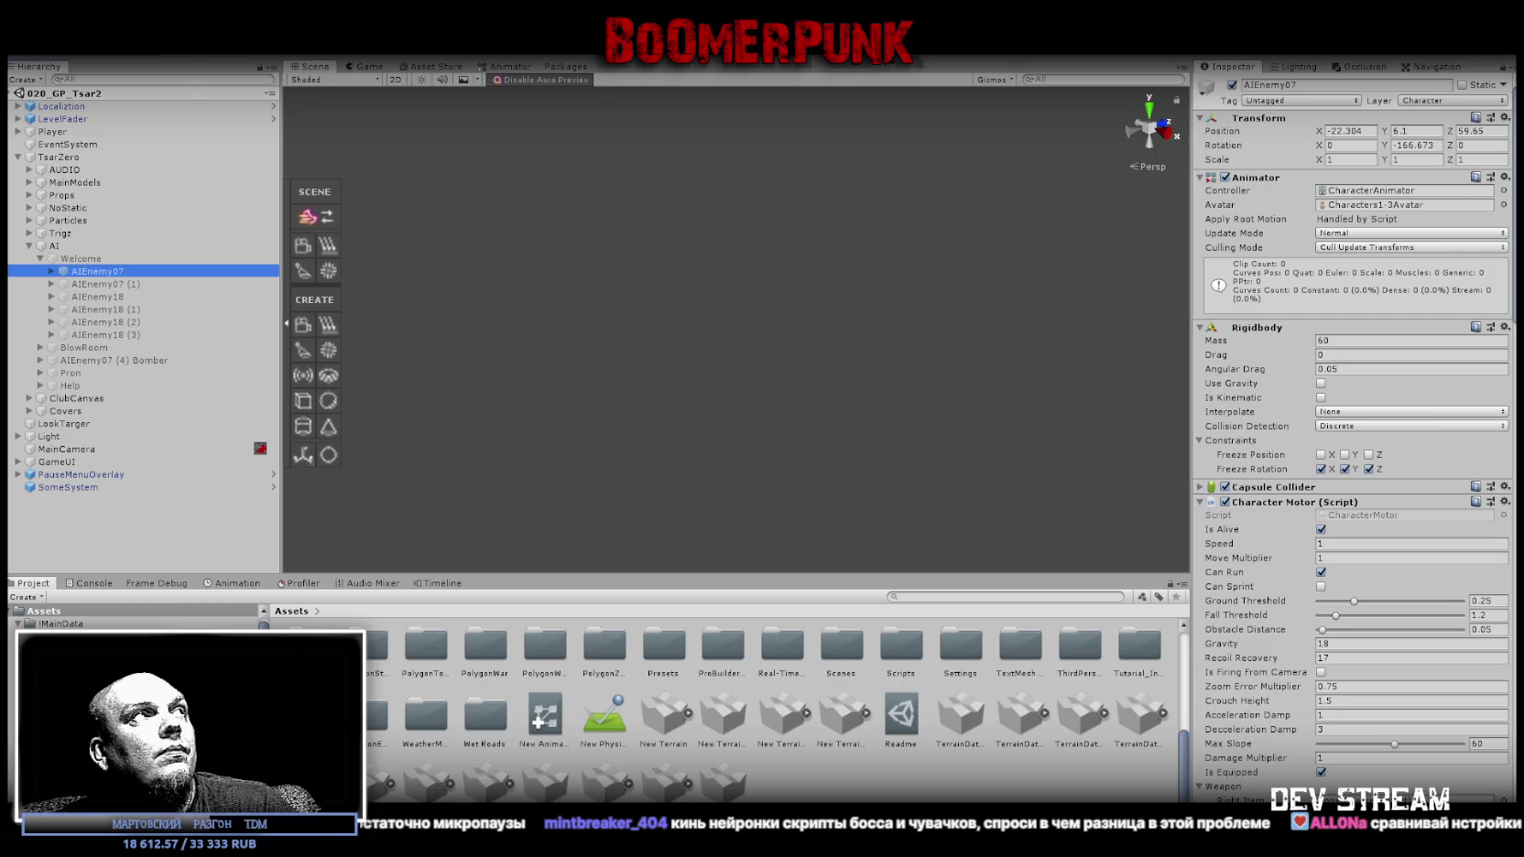
Browse the File and Edit menus without choosing a command.
key("alt+f")
key("Right")
key("Escape")
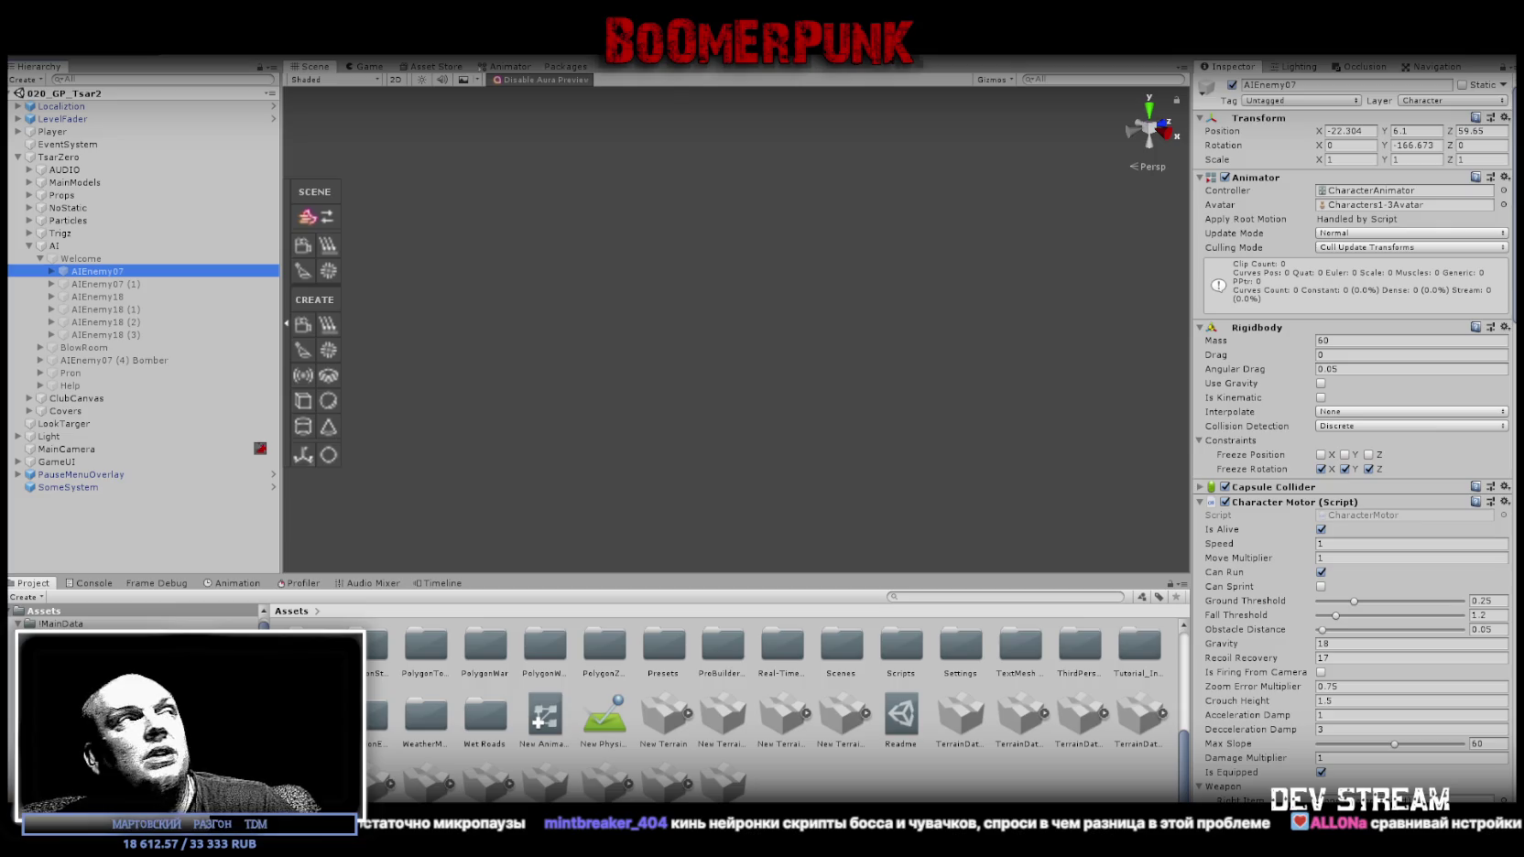
key("alt+f")
Load 055_GP_Atrium3 and expand its ZeroAtrium group in the Hierarchy.
left_click(41, 62)
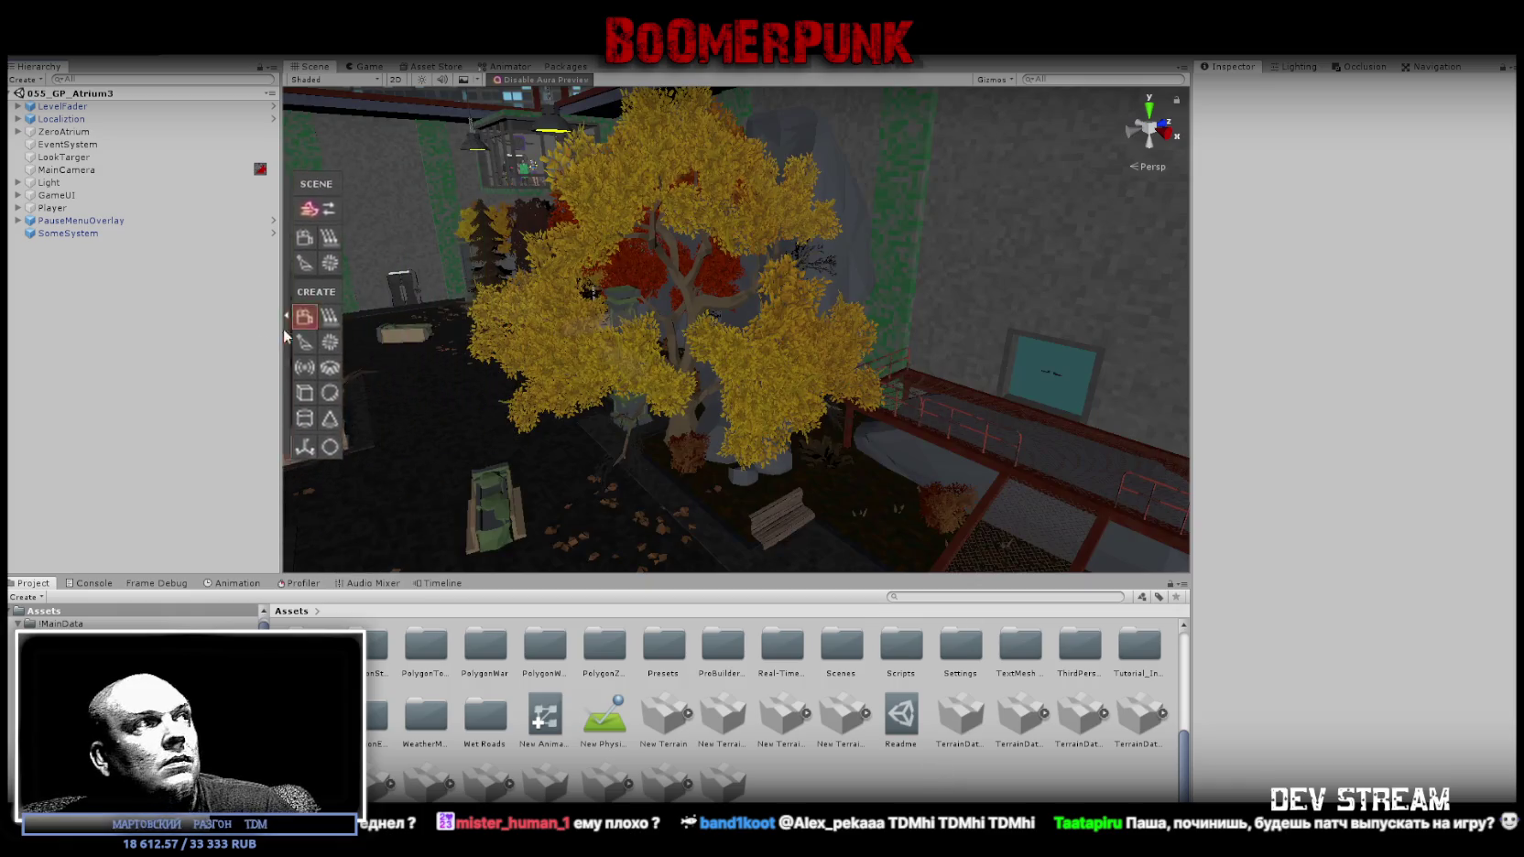
left_click(17, 131)
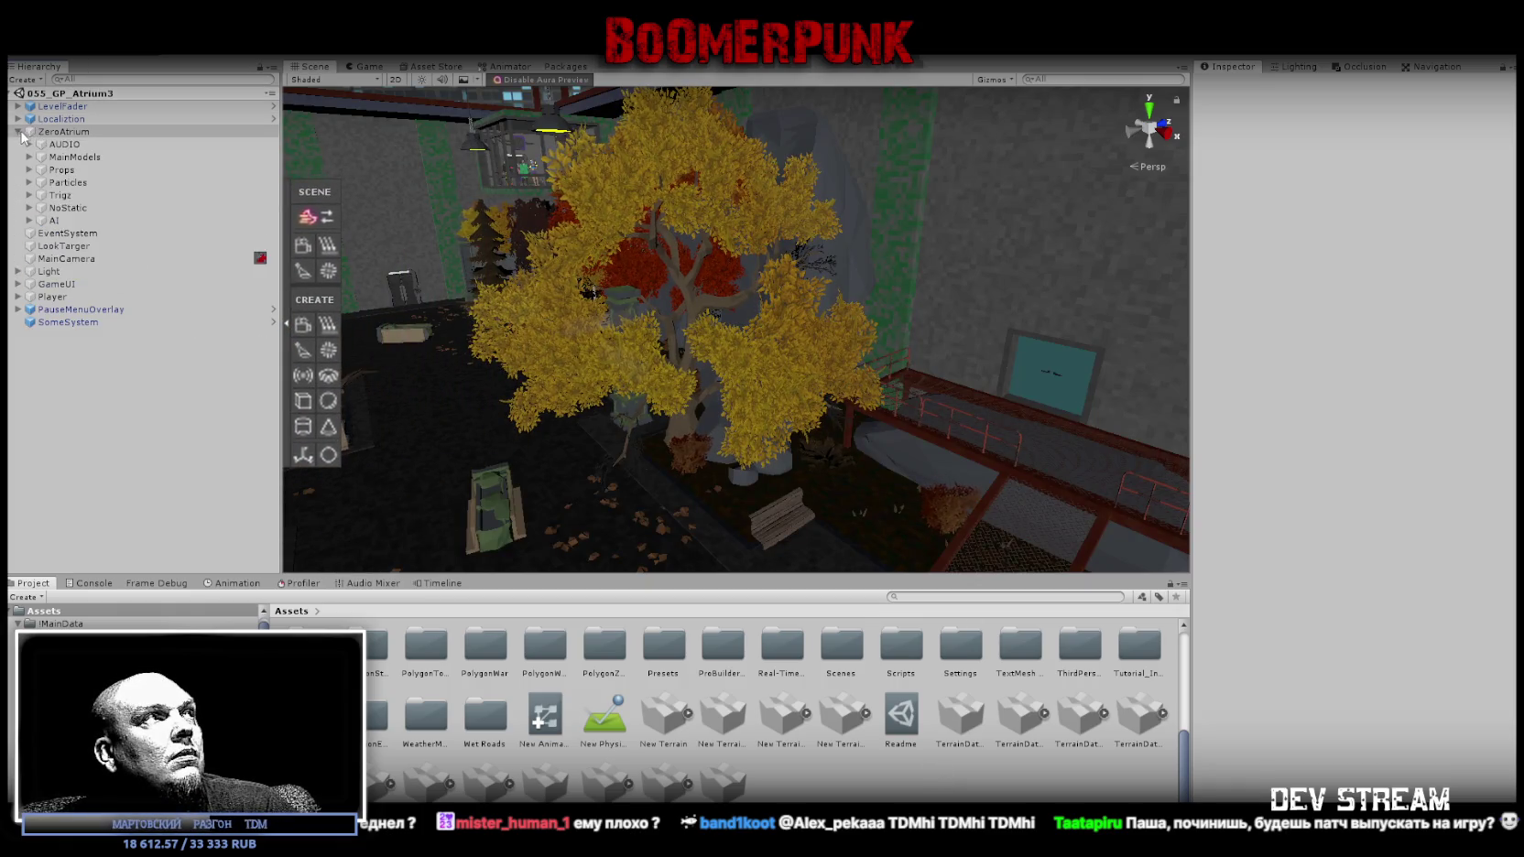
Expand AI and Player > Boys, then select YarsBoss, NVY (F) and ZRG (F) together.
left_click(29, 221)
left_click(81, 233)
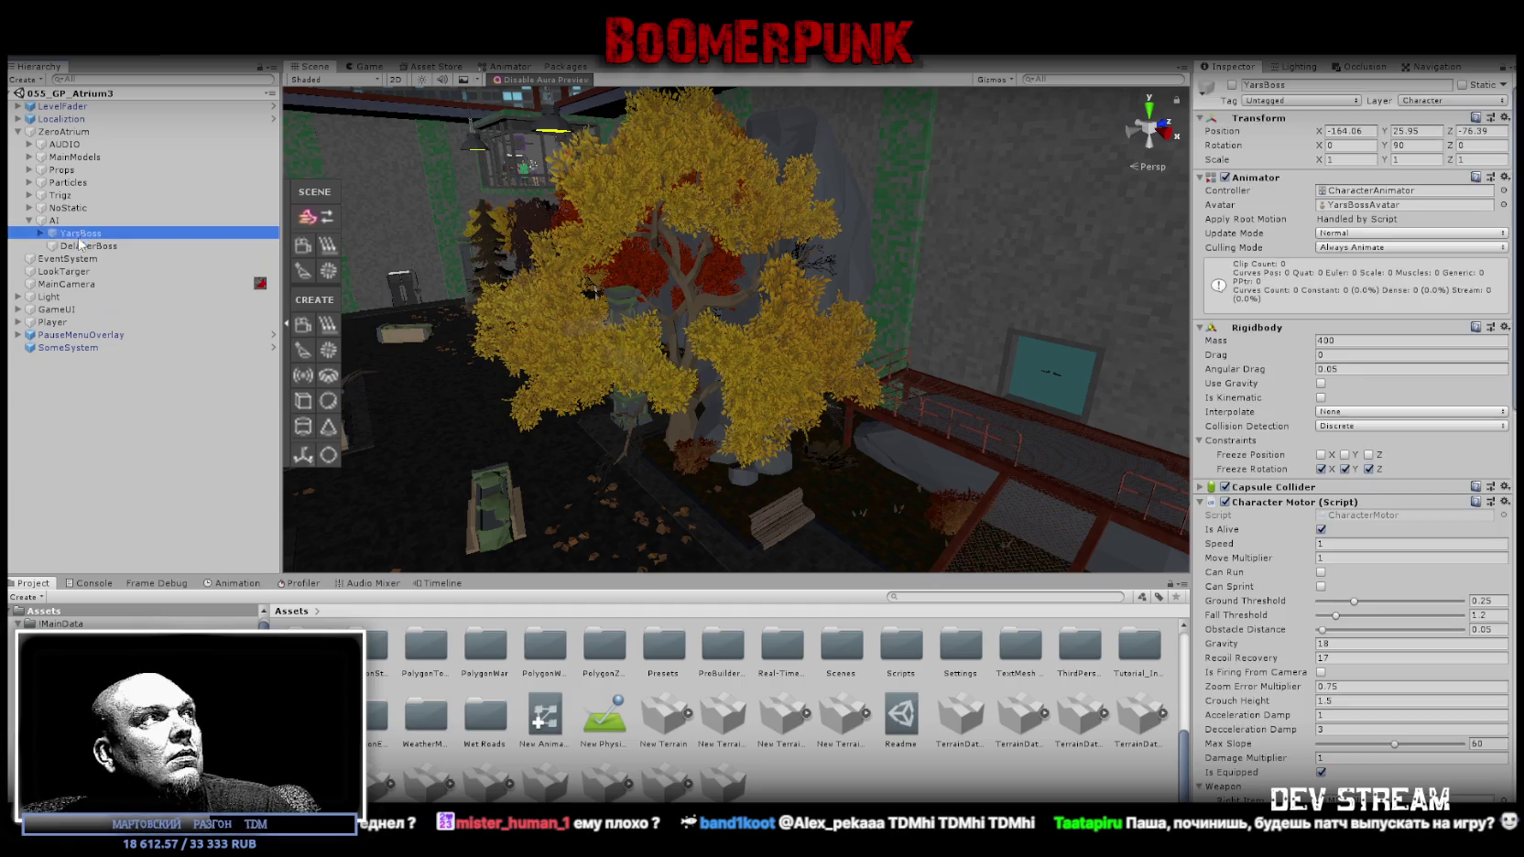
left_click(17, 322)
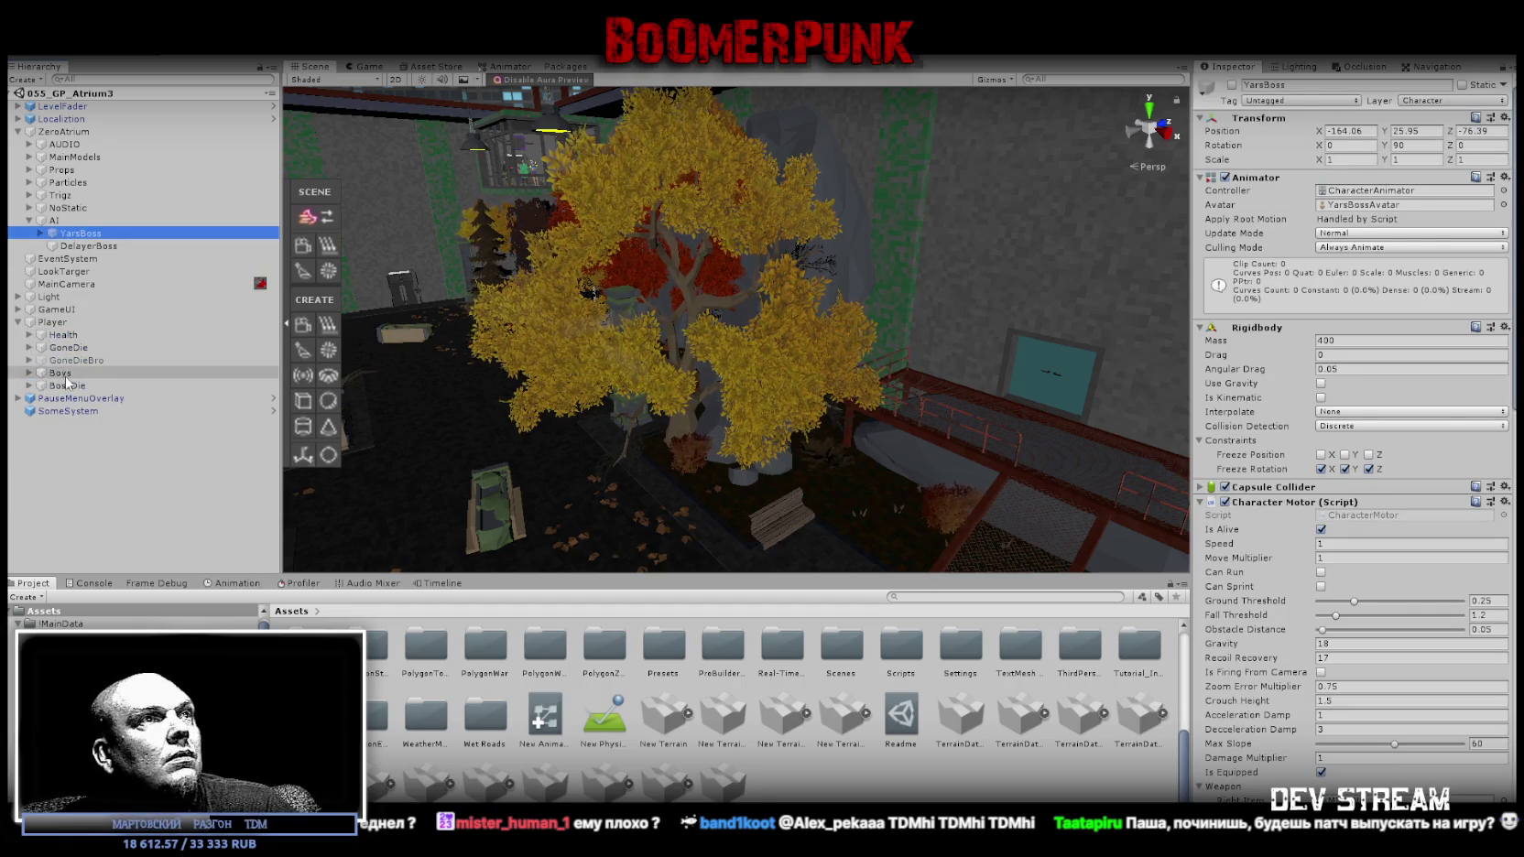
left_click(62, 374)
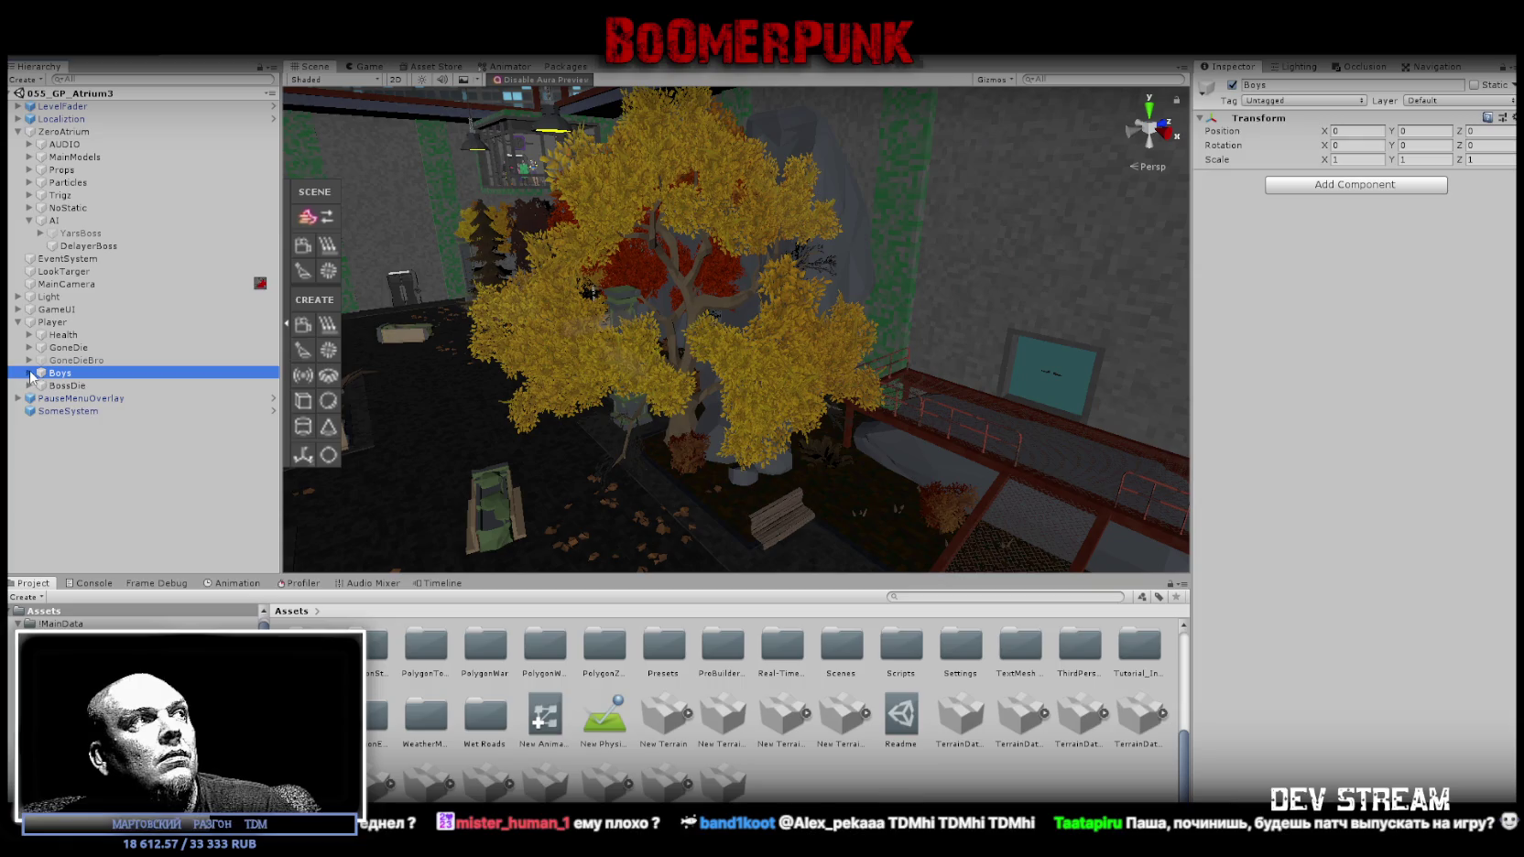
left_click(28, 374)
left_click(83, 399)
left_click(77, 412)
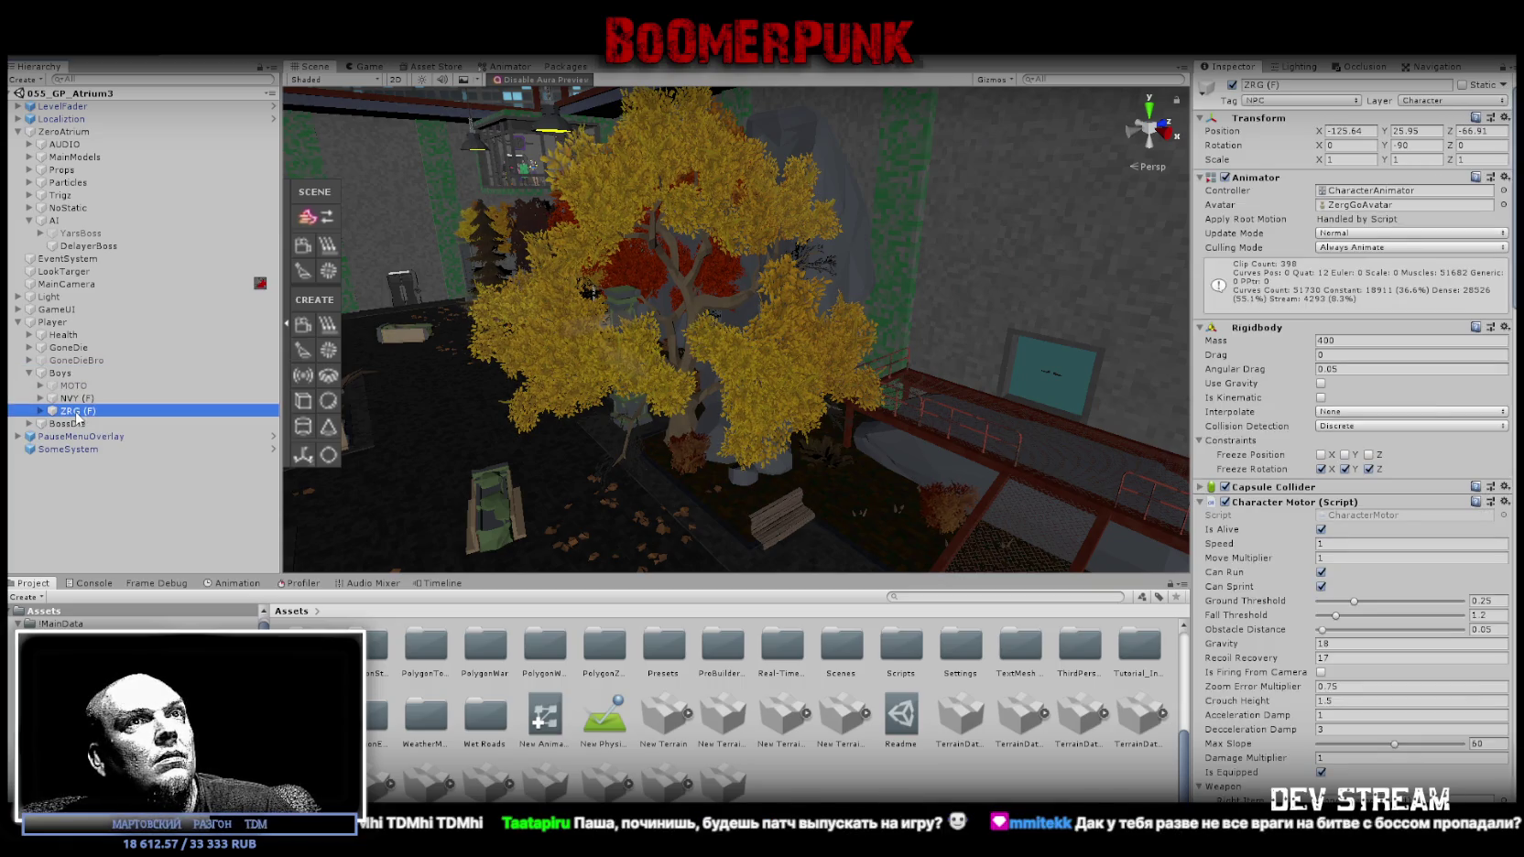
left_click(78, 399, "ctrl")
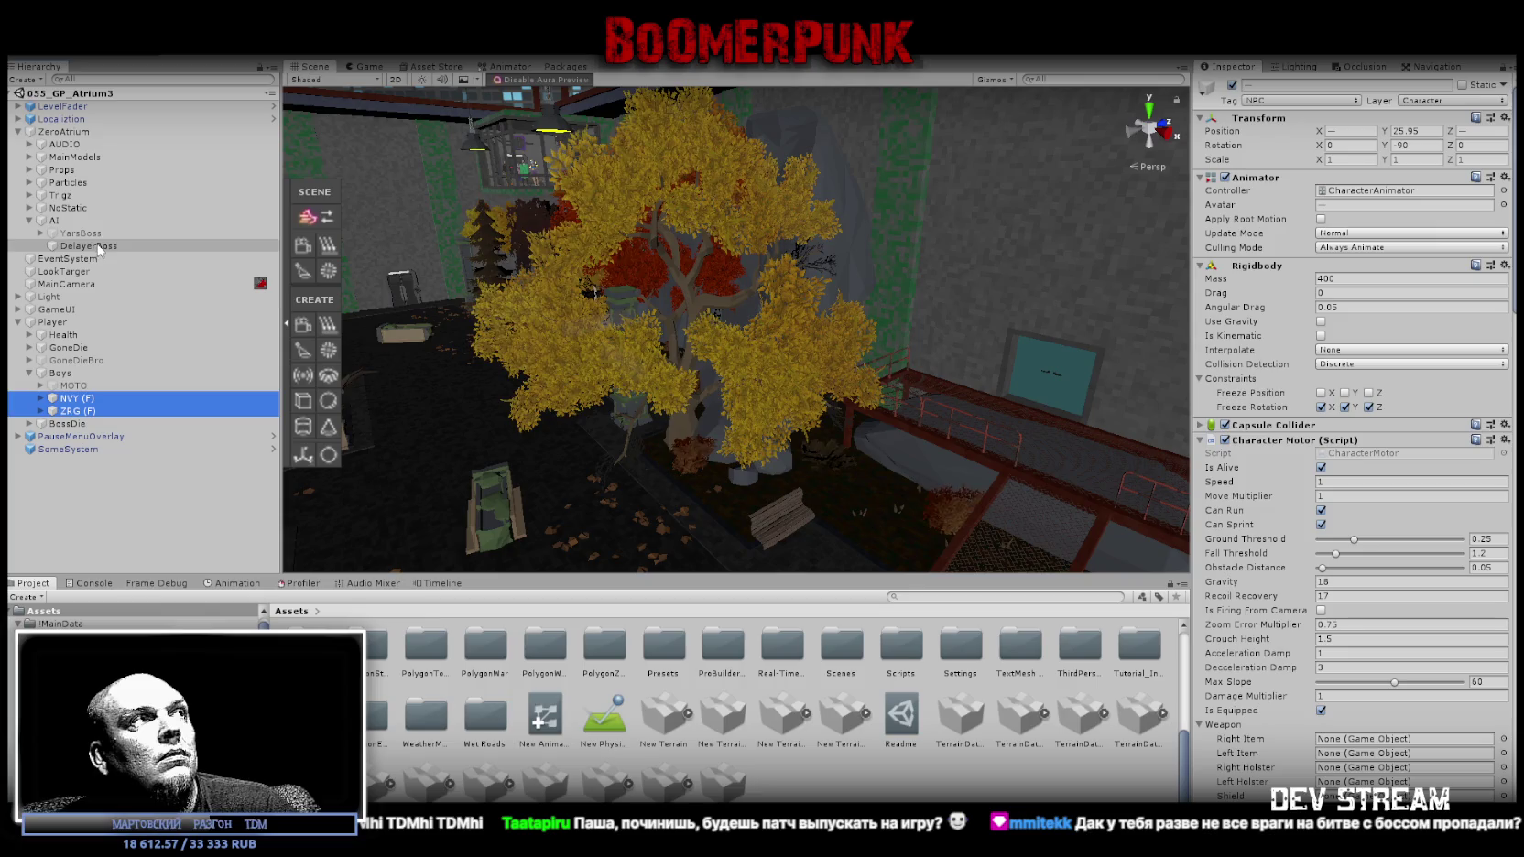
left_click(81, 234, "ctrl")
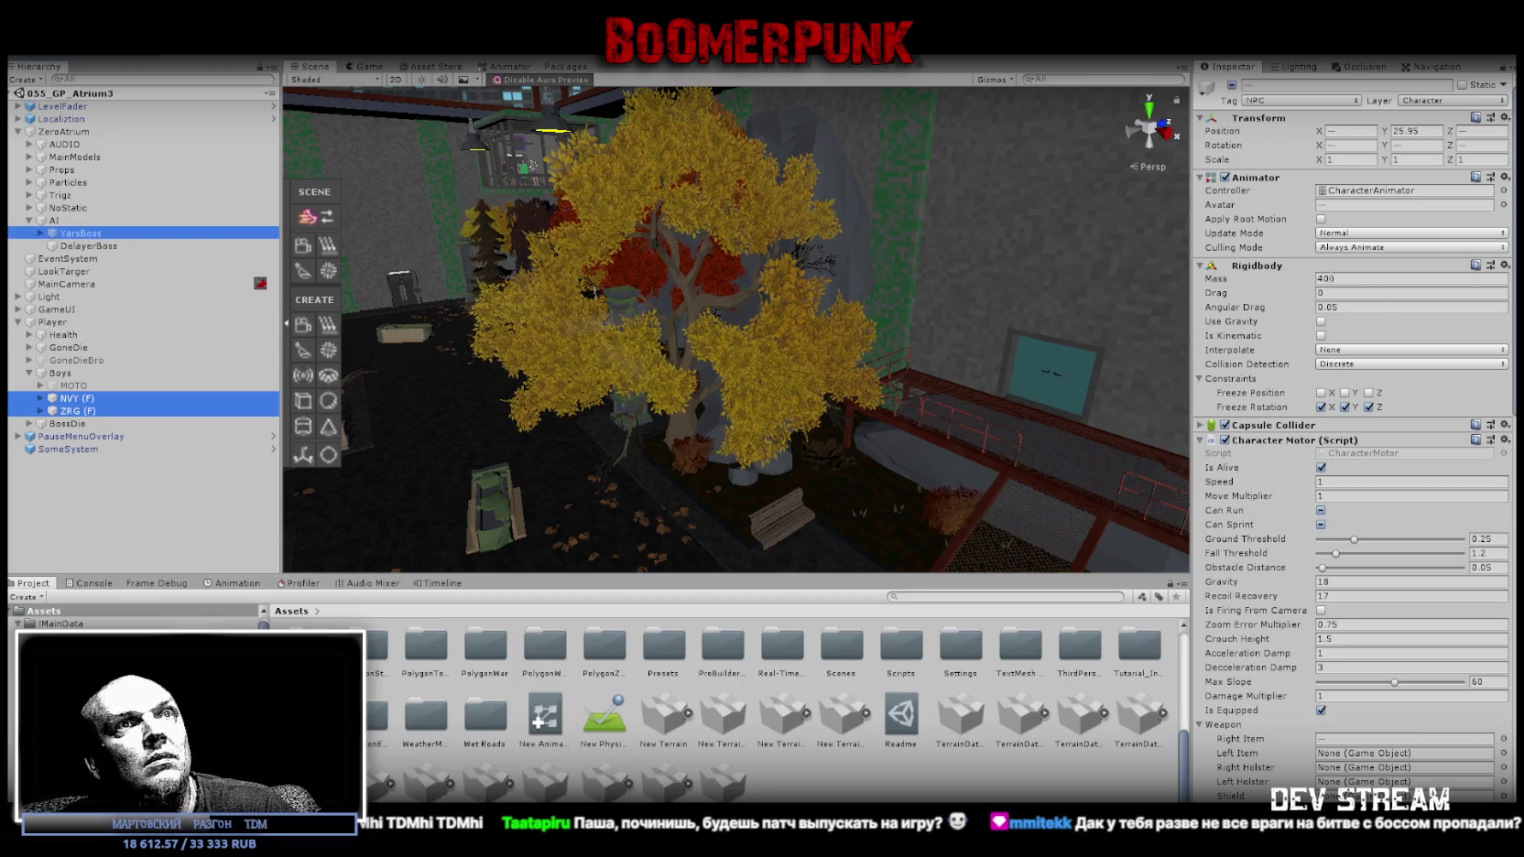
Set the shared Rigidbody Mass of the three selected characters to 60.
left_click(1265, 274)
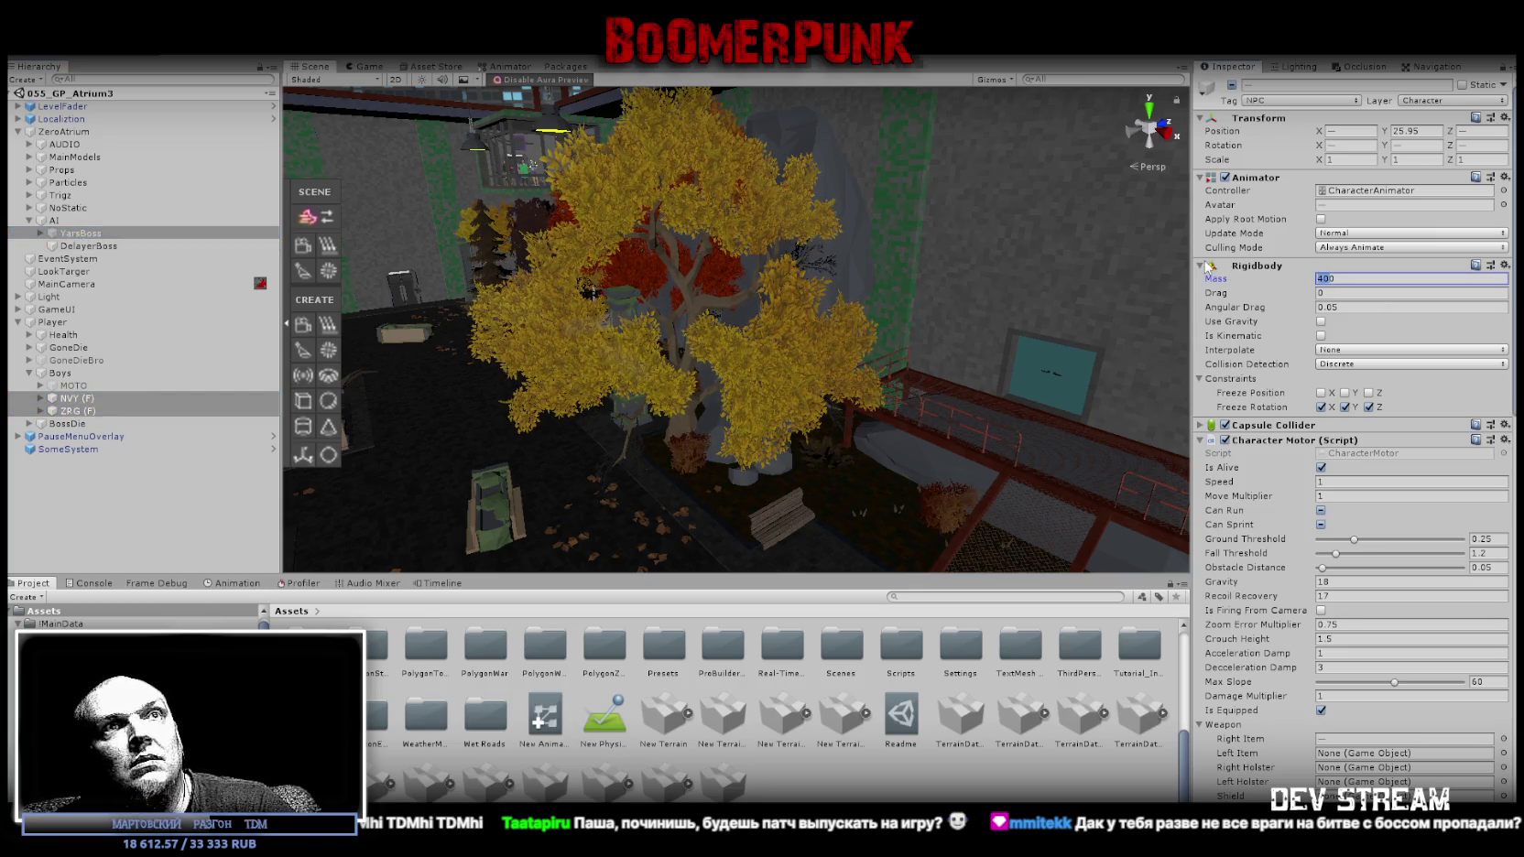
type("60")
left_click_drag(887, 308, 897, 323)
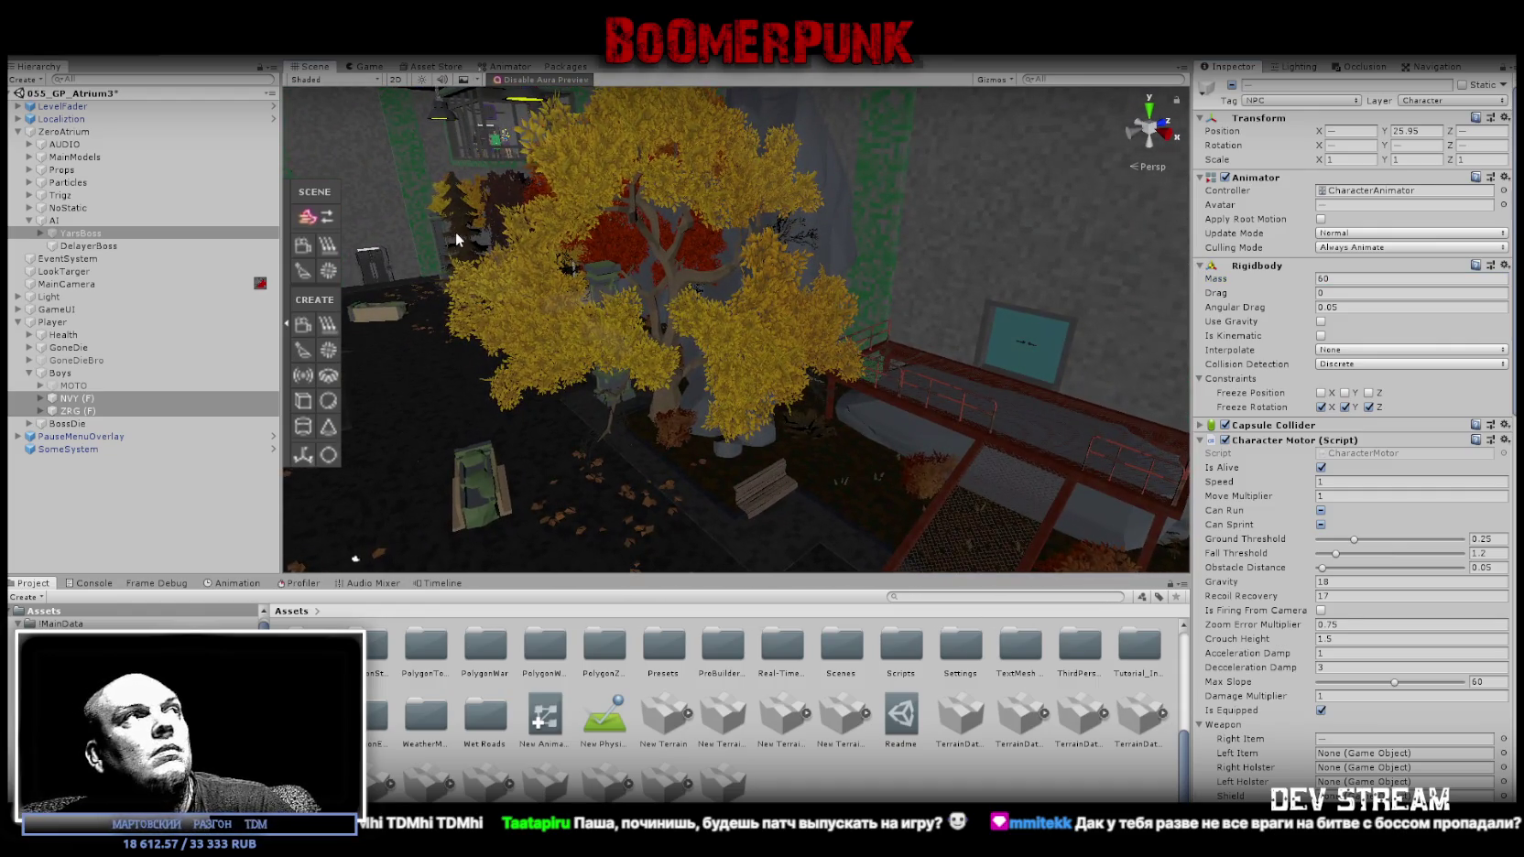
left_click(20, 46)
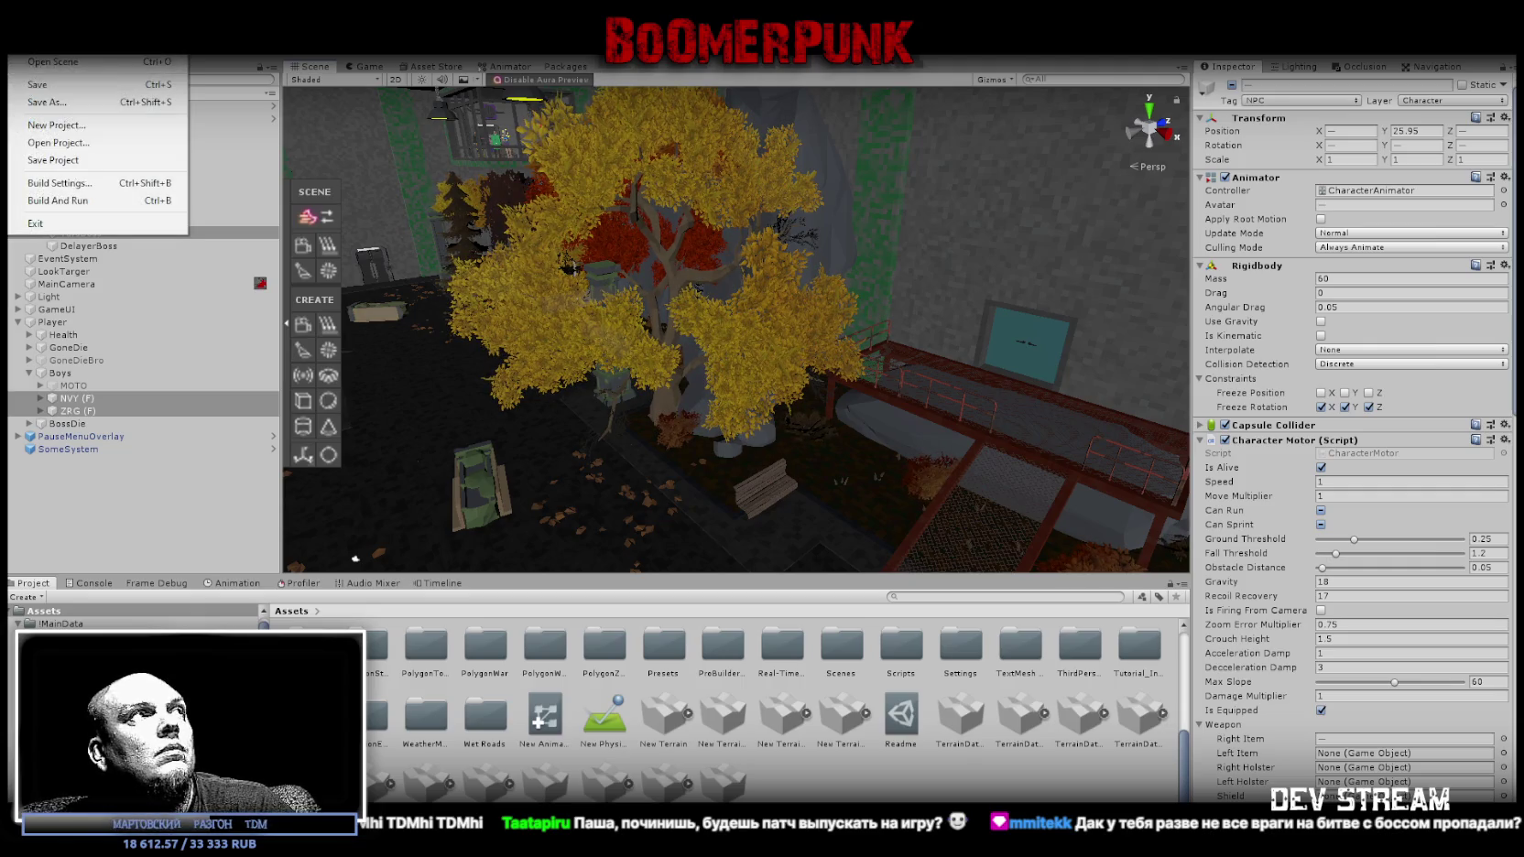
Build the game as a Windows x86_64 standalone, confirming the output location.
left_click(59, 183)
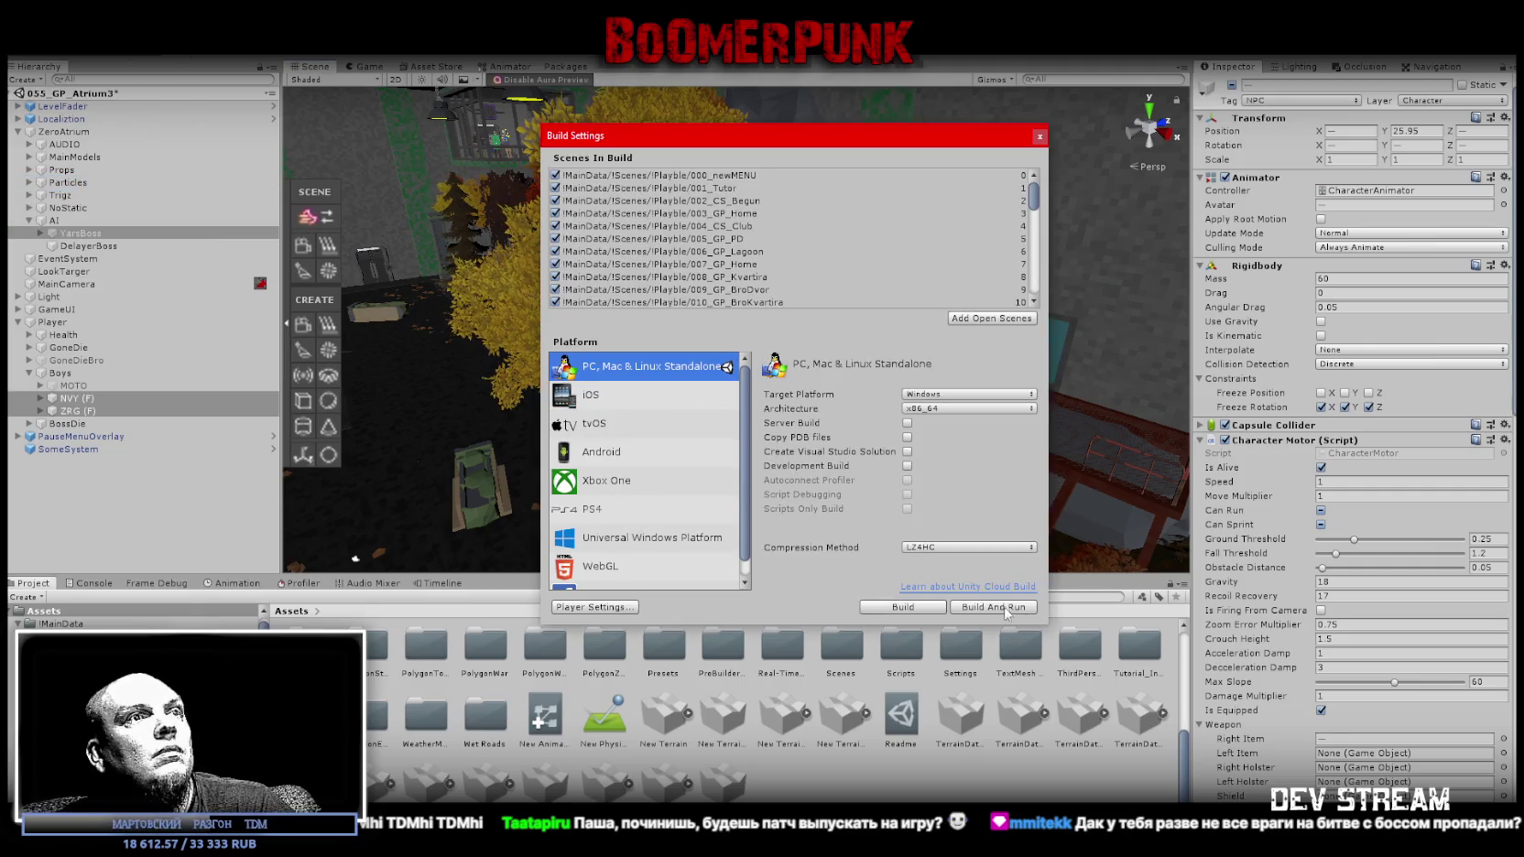
left_click(923, 608)
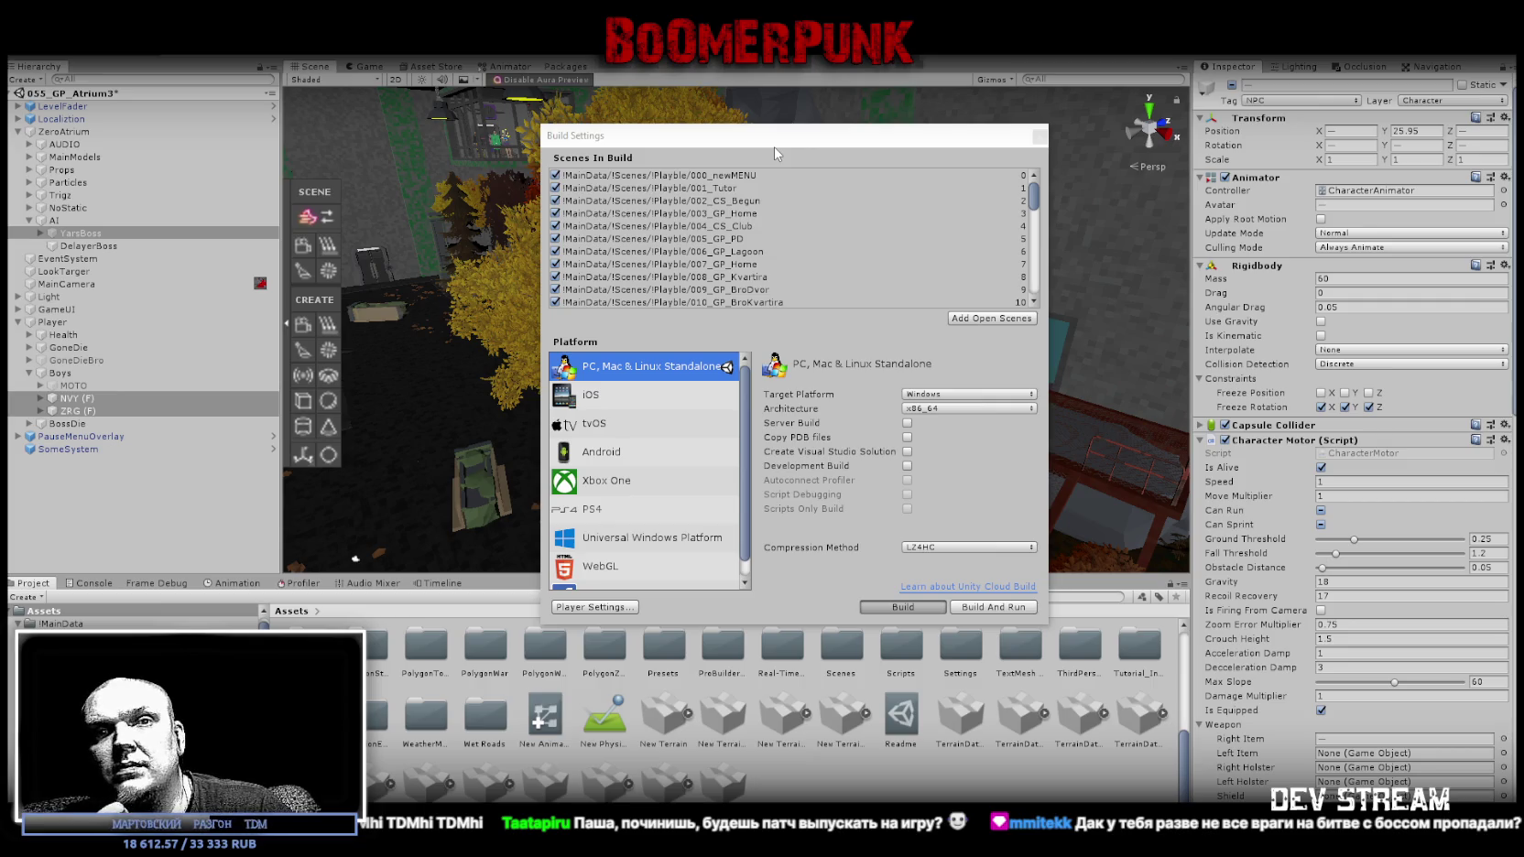
key("ctrl+b")
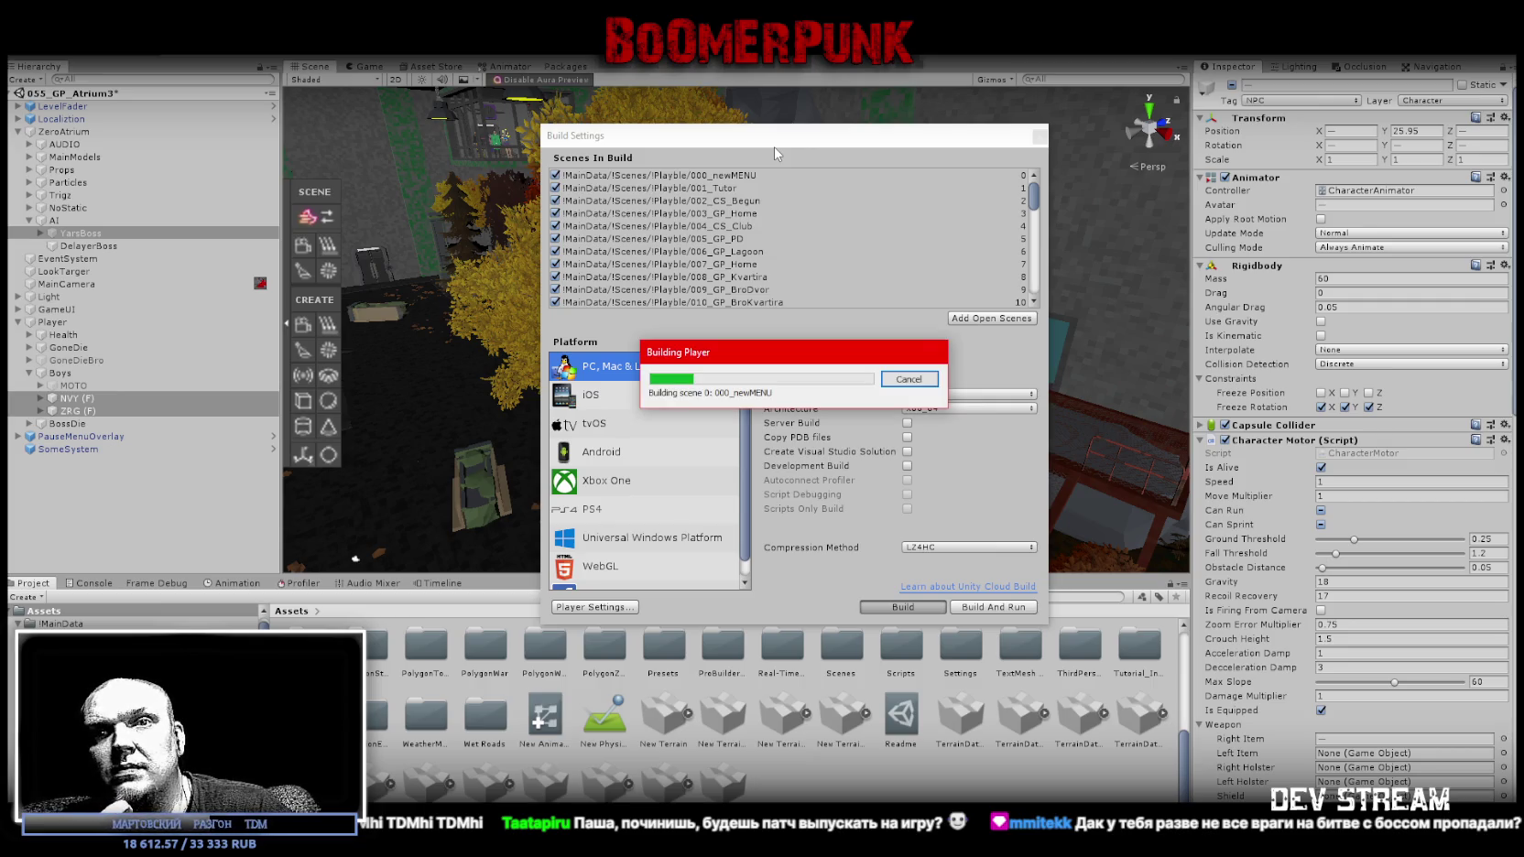
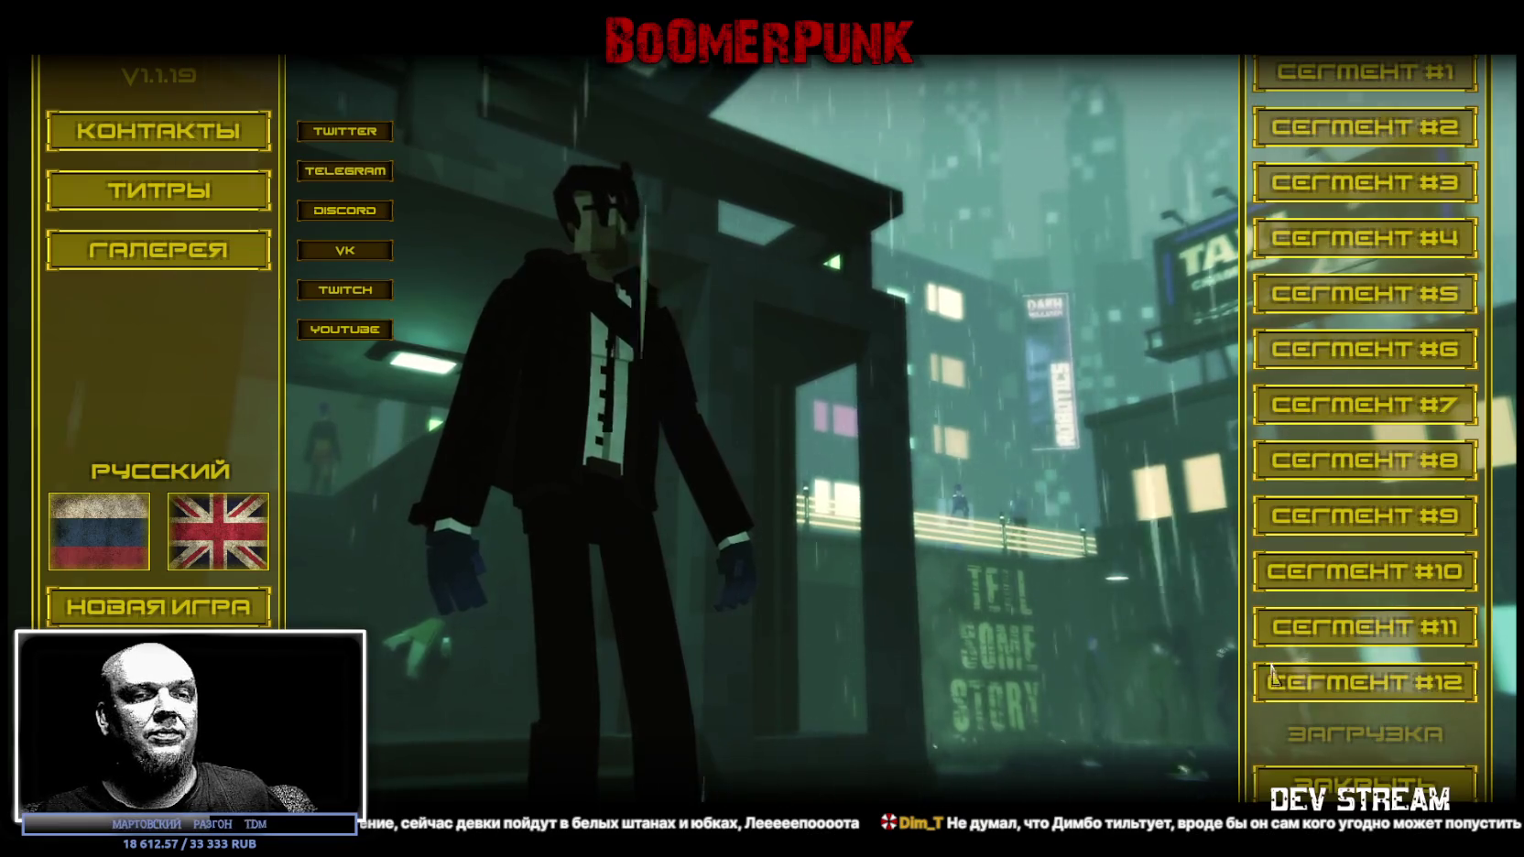
Play level segment #11 in Boomerpunk, toggling the pause menu several times, then return to Unity.
left_click(1303, 632)
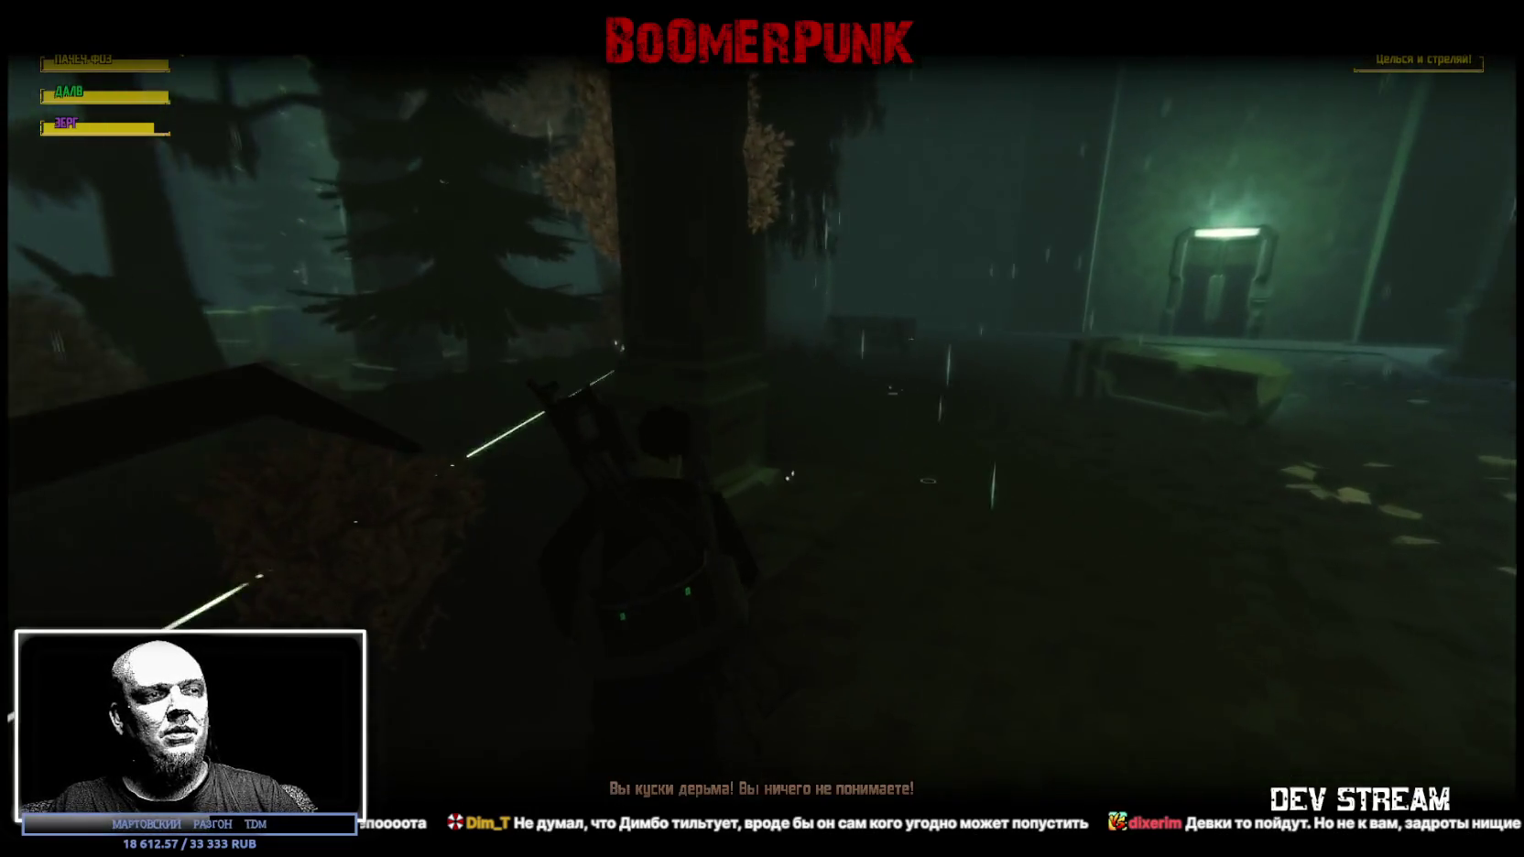
key("Escape")
key("Escape")
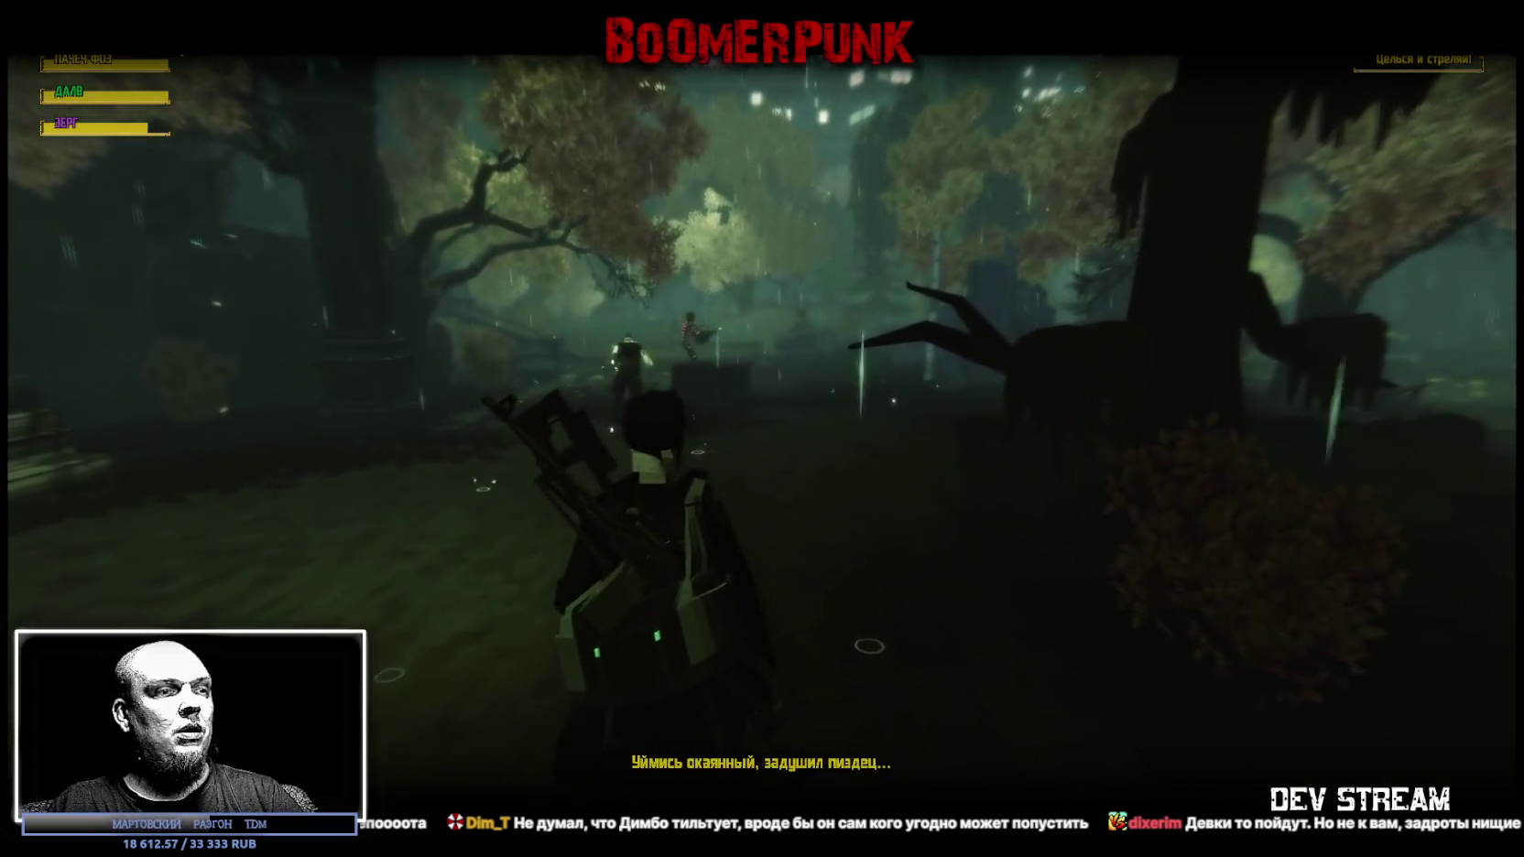
key("Escape")
key("Escape")
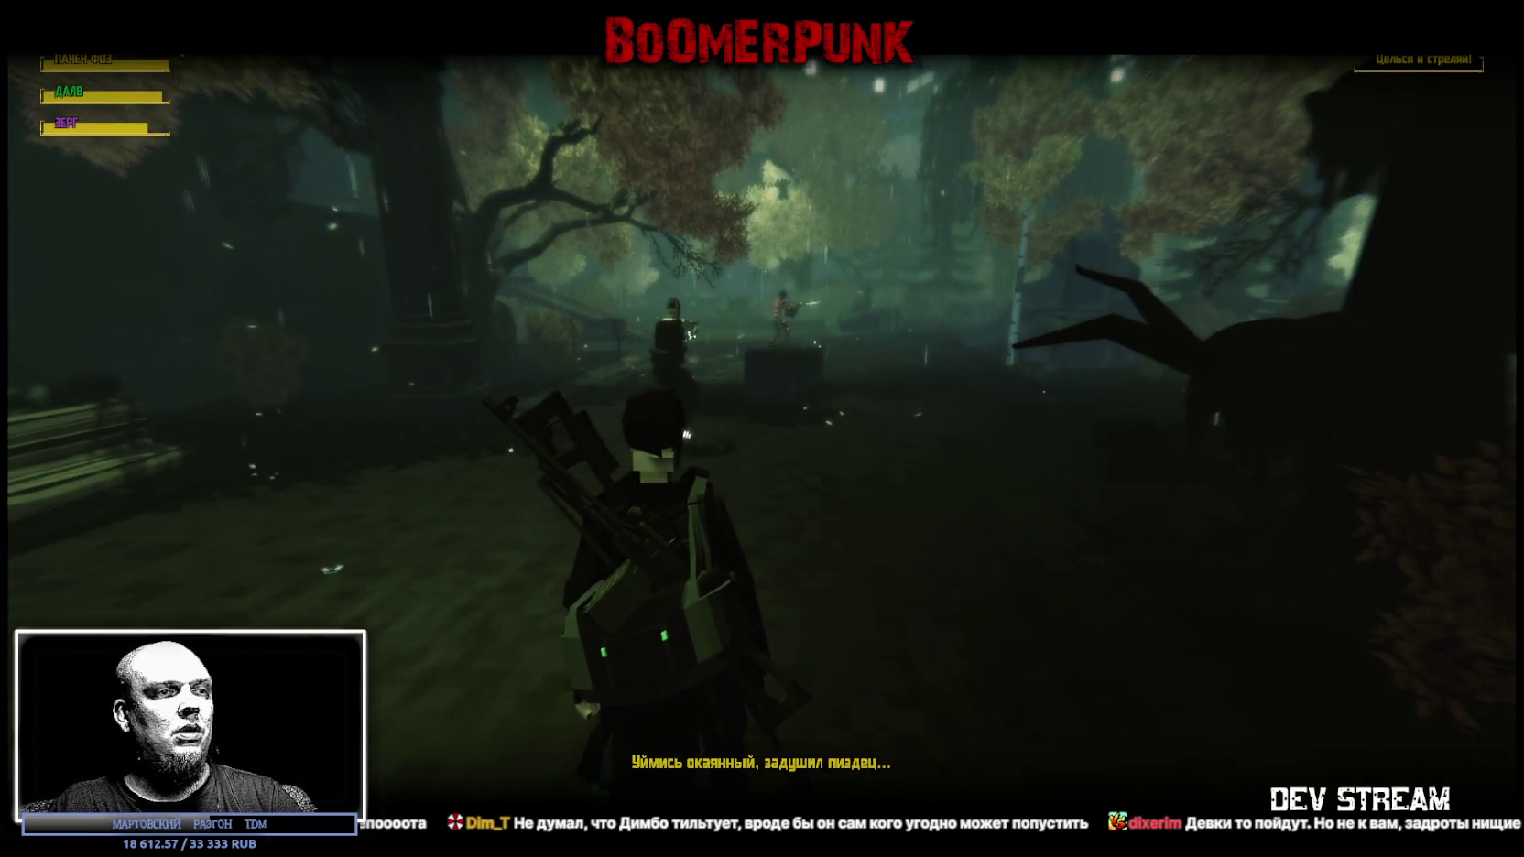
key("Escape")
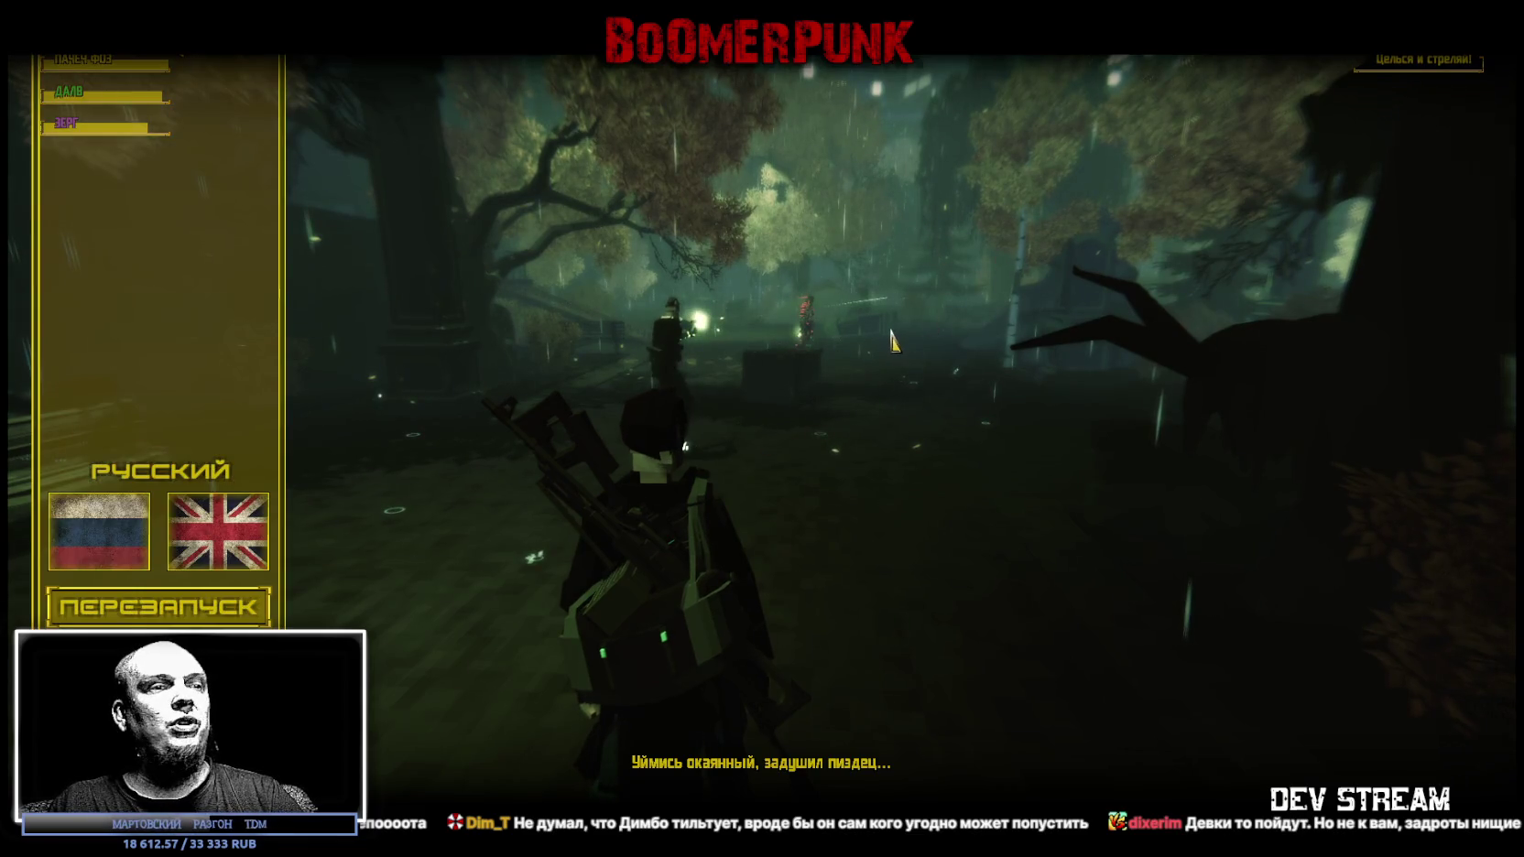
key("Escape")
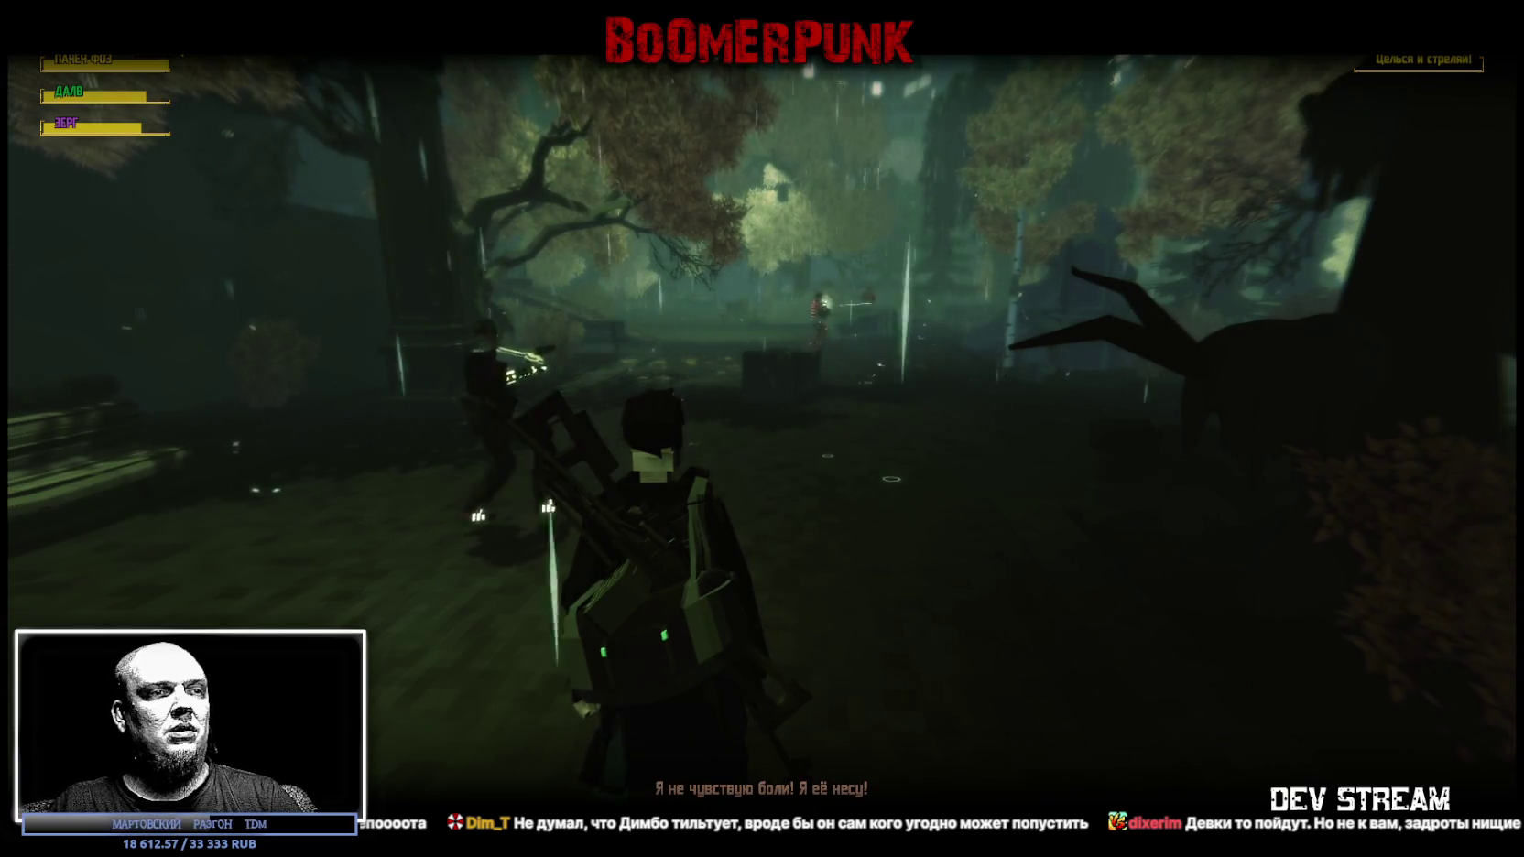
key("Escape")
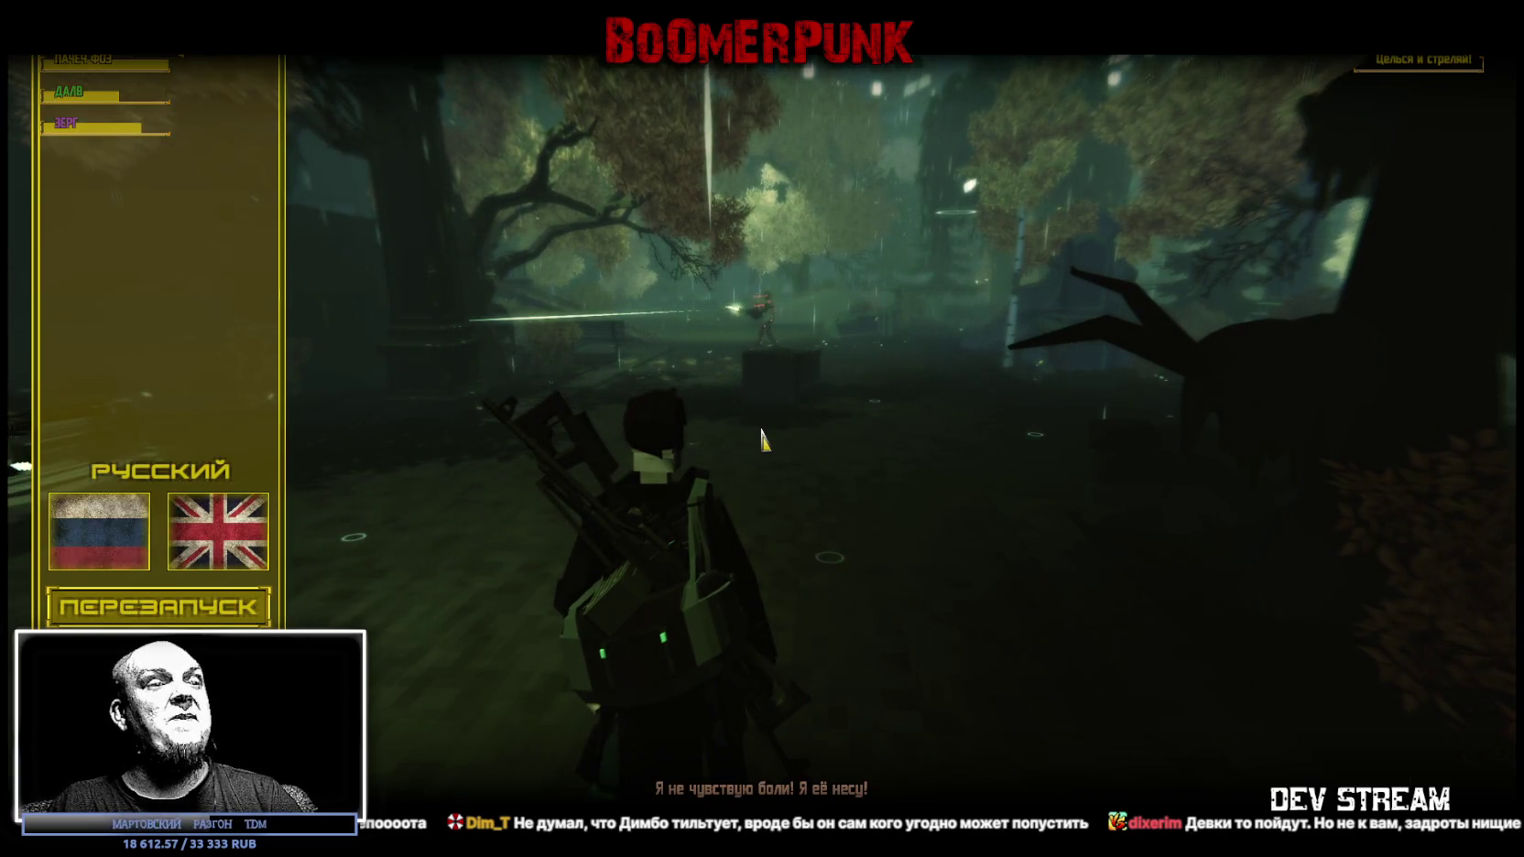
key("Escape")
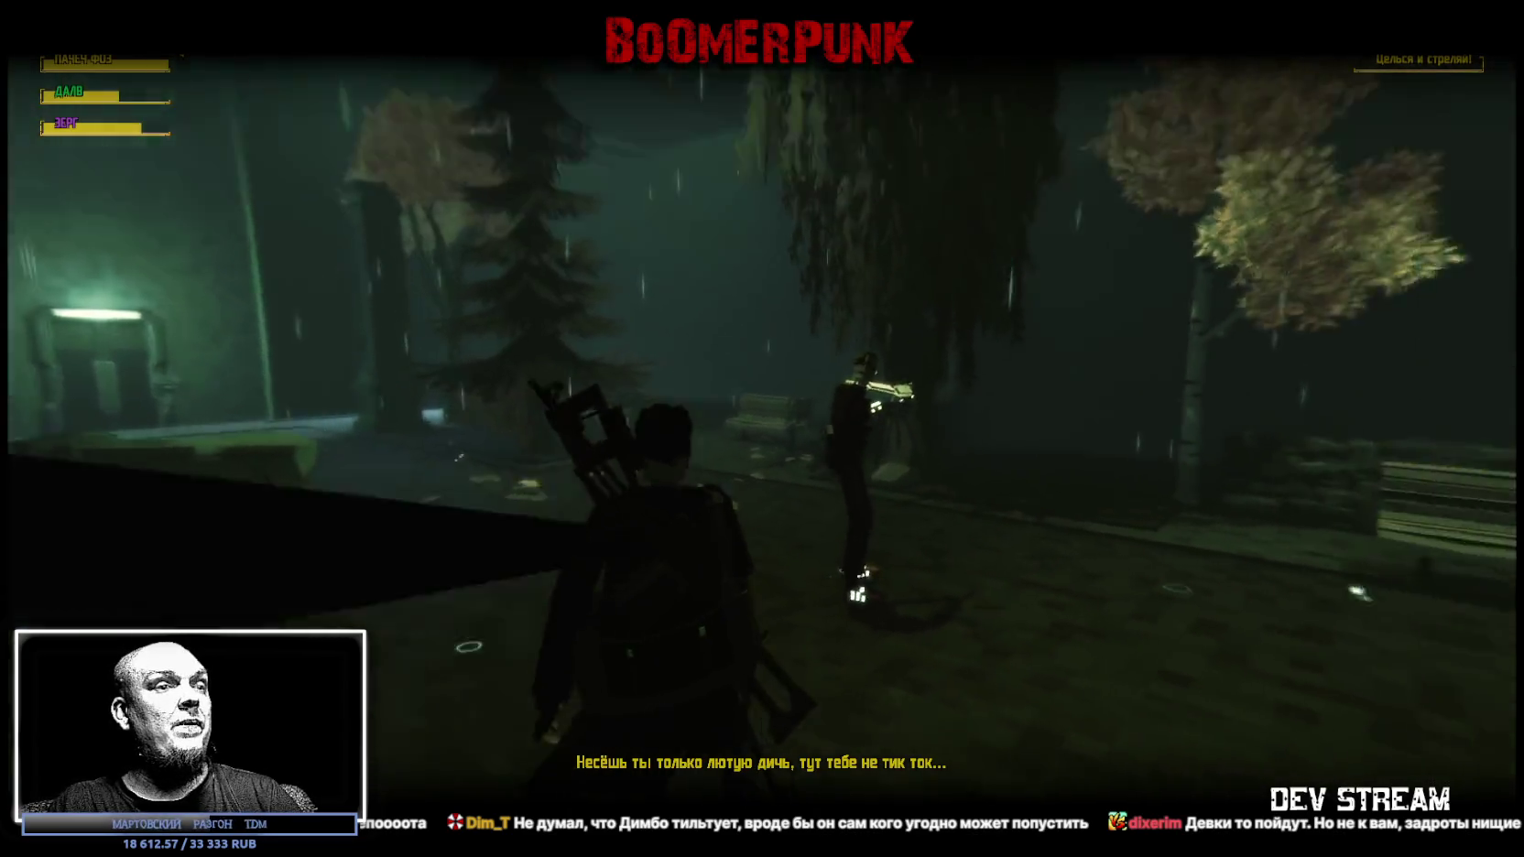
key("Escape")
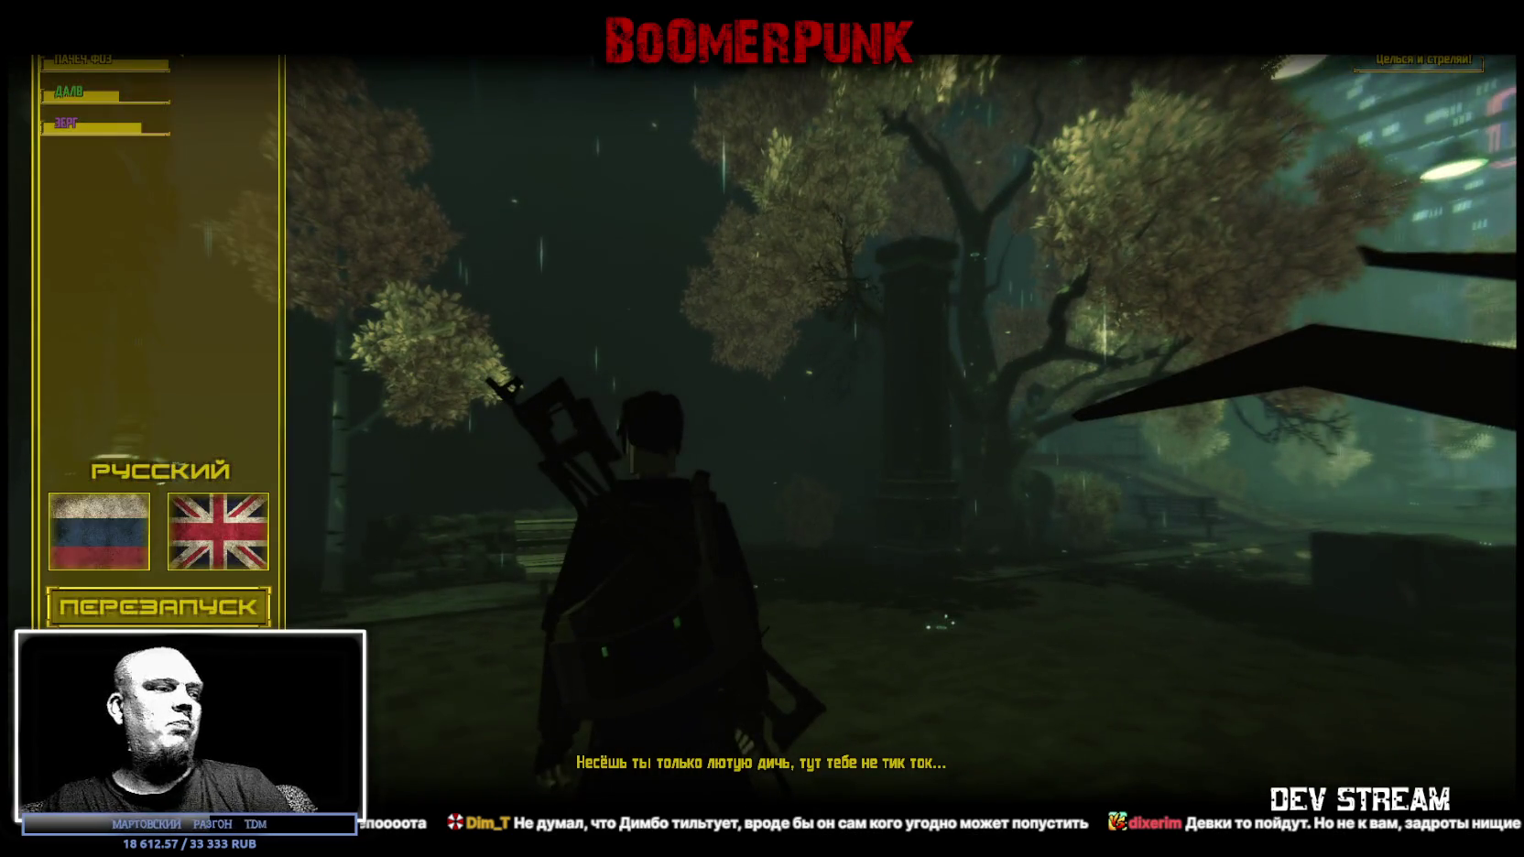
key("alt+Tab")
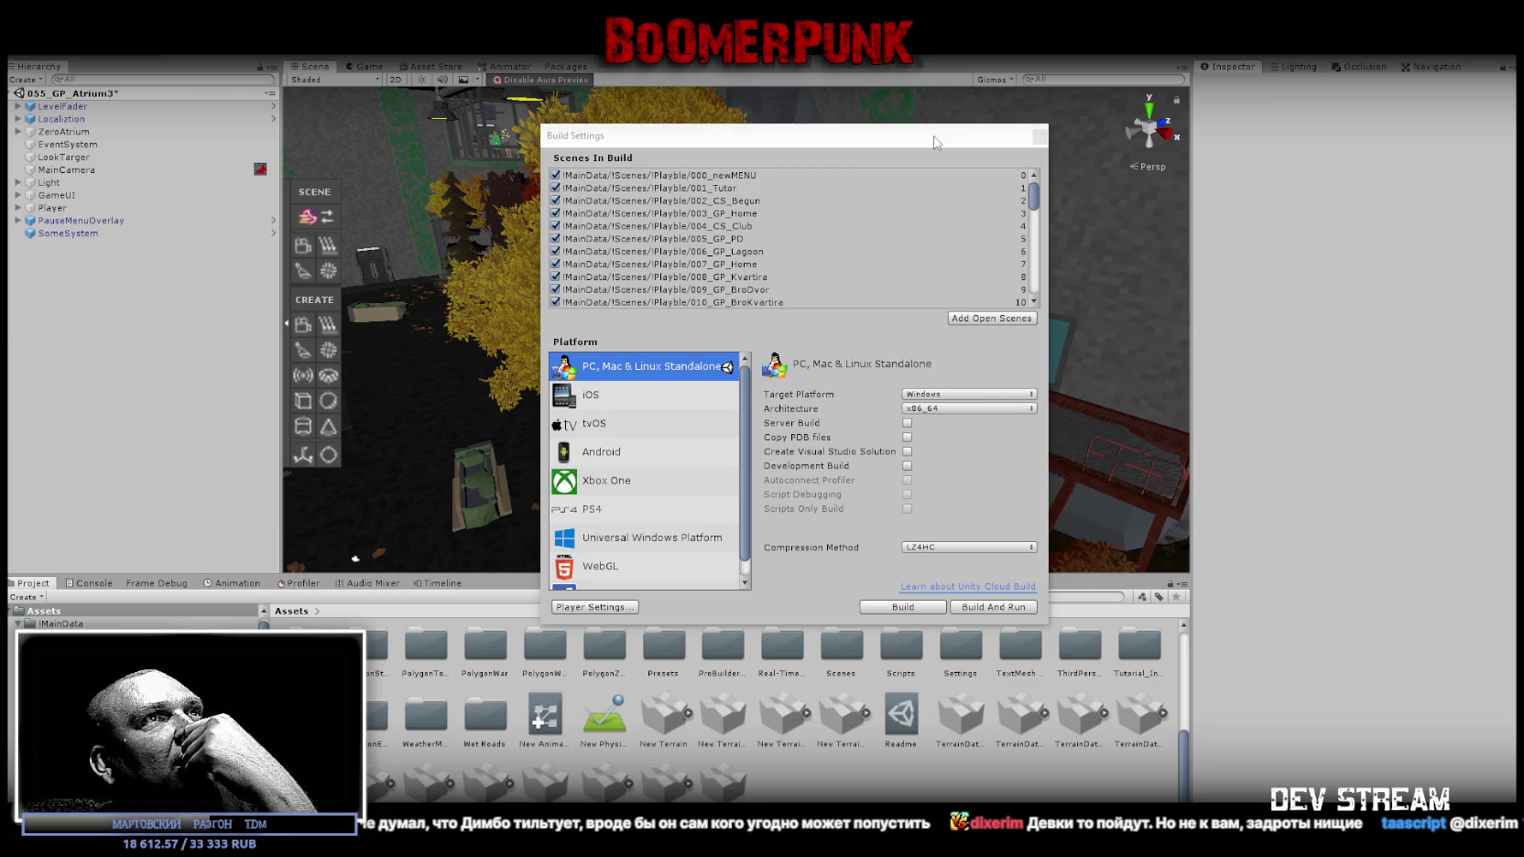
Close Build Settings and set YarsBoss's Rigidbody mass to 400 under ZeroAtrium > AI.
left_click(1040, 136)
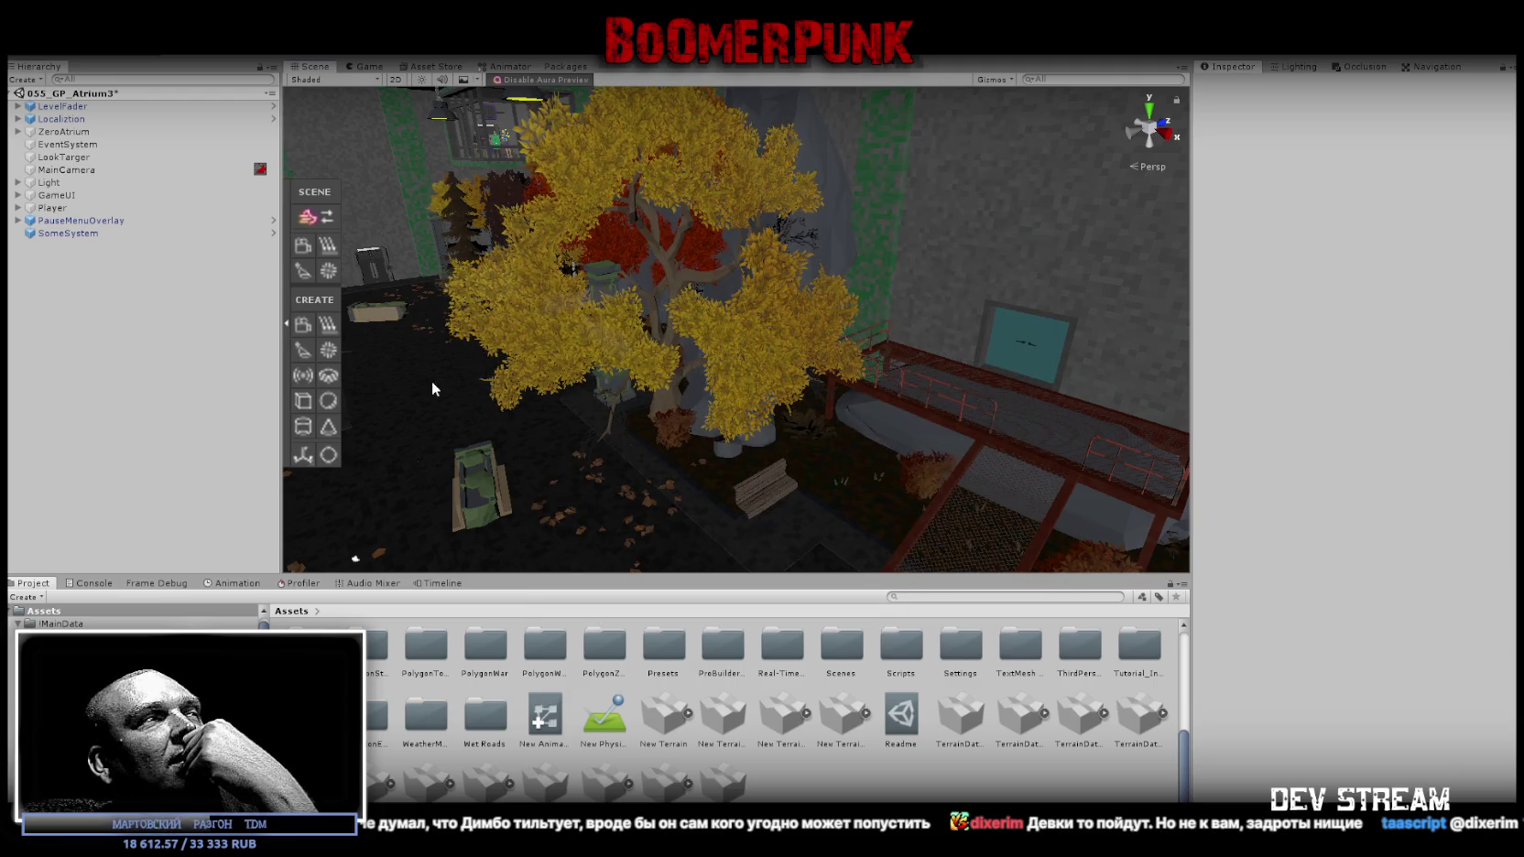
left_click(17, 131)
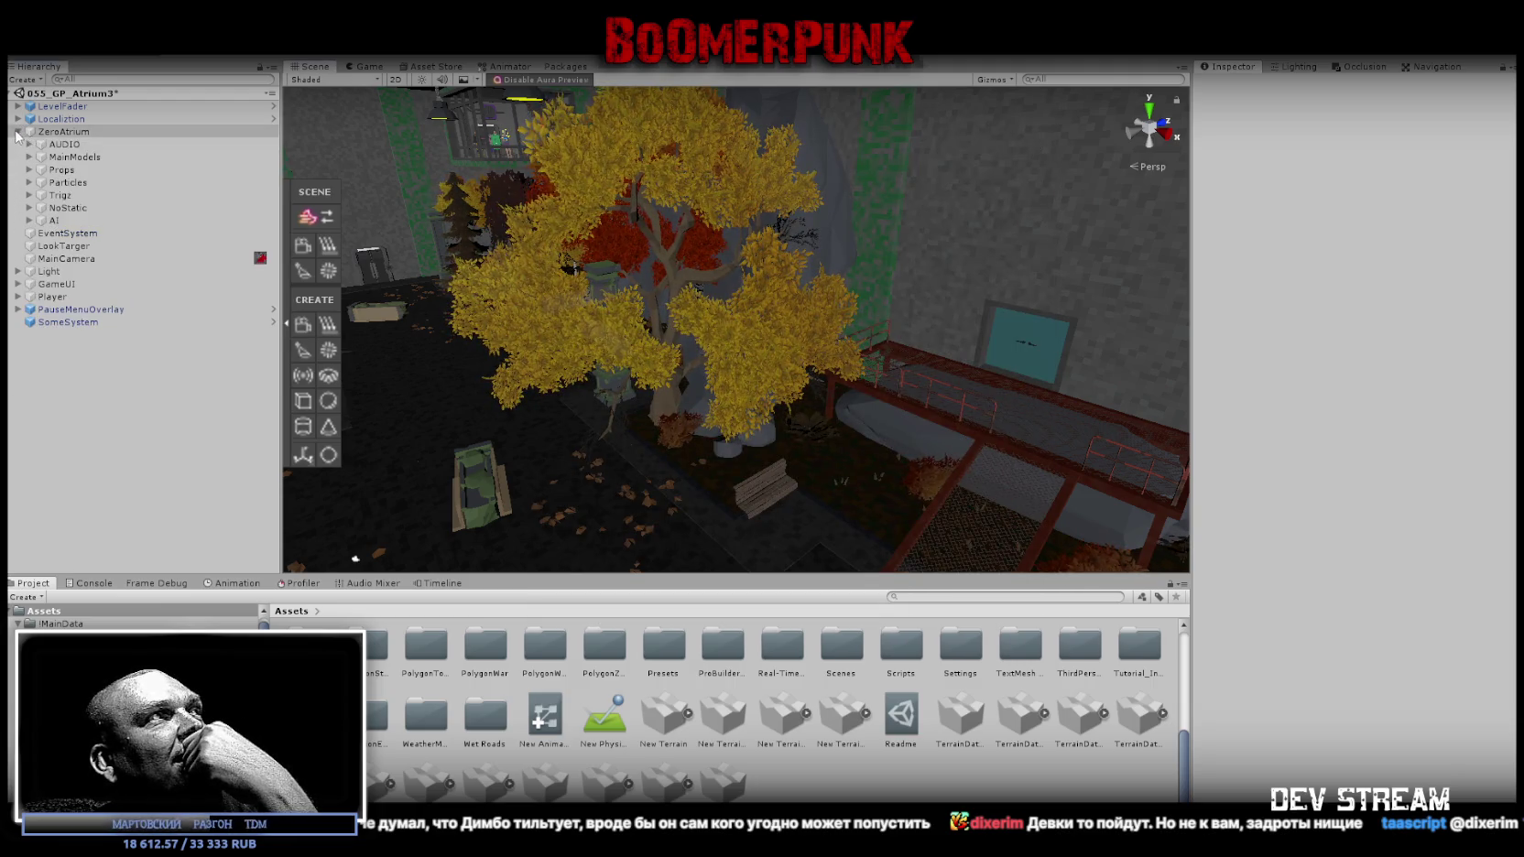
left_click(28, 221)
left_click(78, 233)
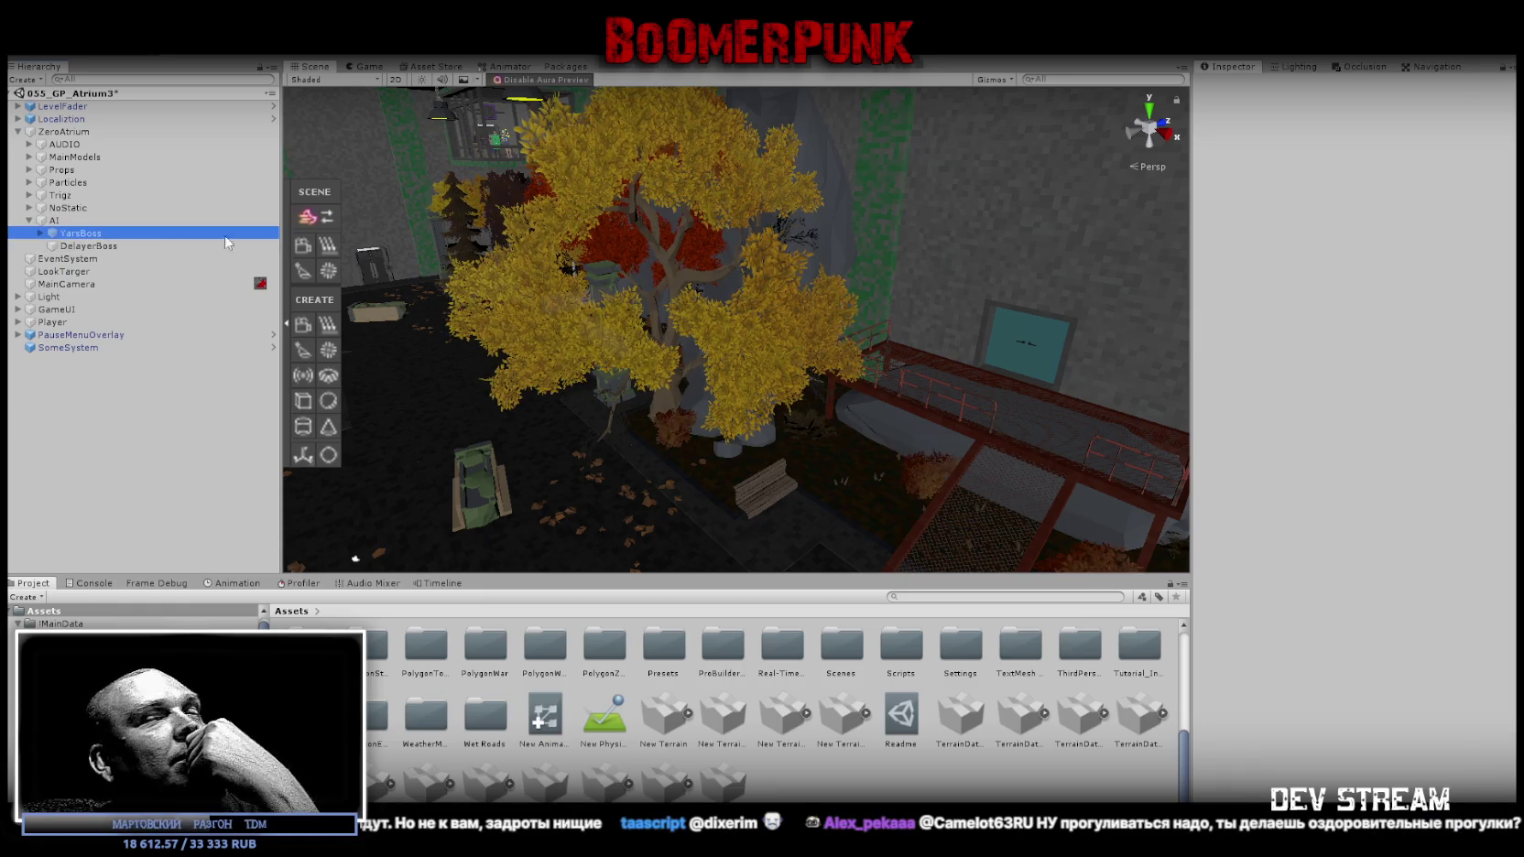
left_click(1386, 340)
type("400")
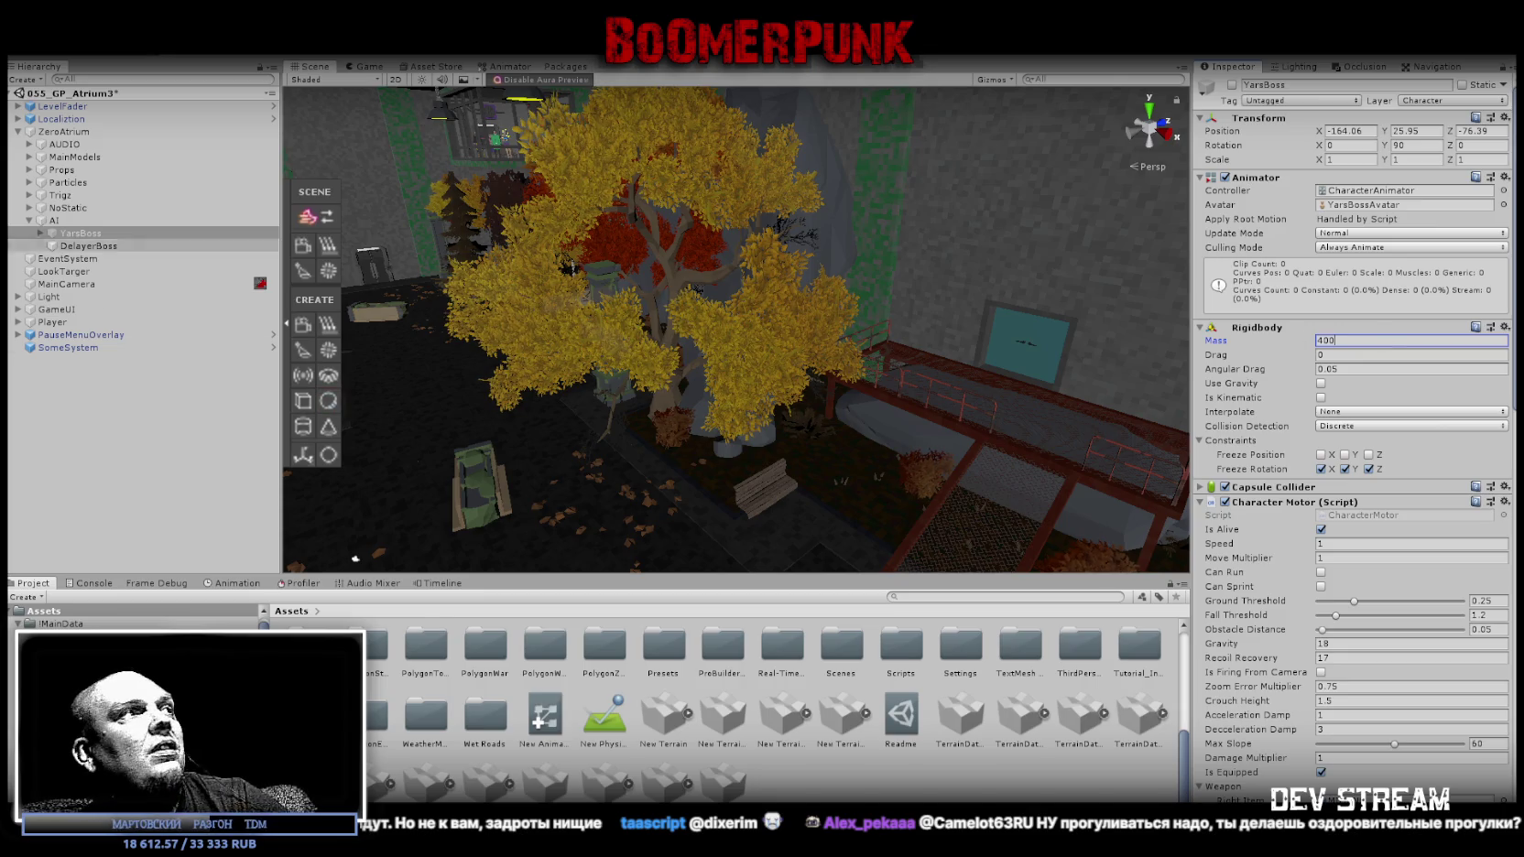
Select NVY (F) and ZRG (F) under Player > Boys and set their shared Rigidbody mass to 400.
left_click(16, 324)
left_click(31, 373)
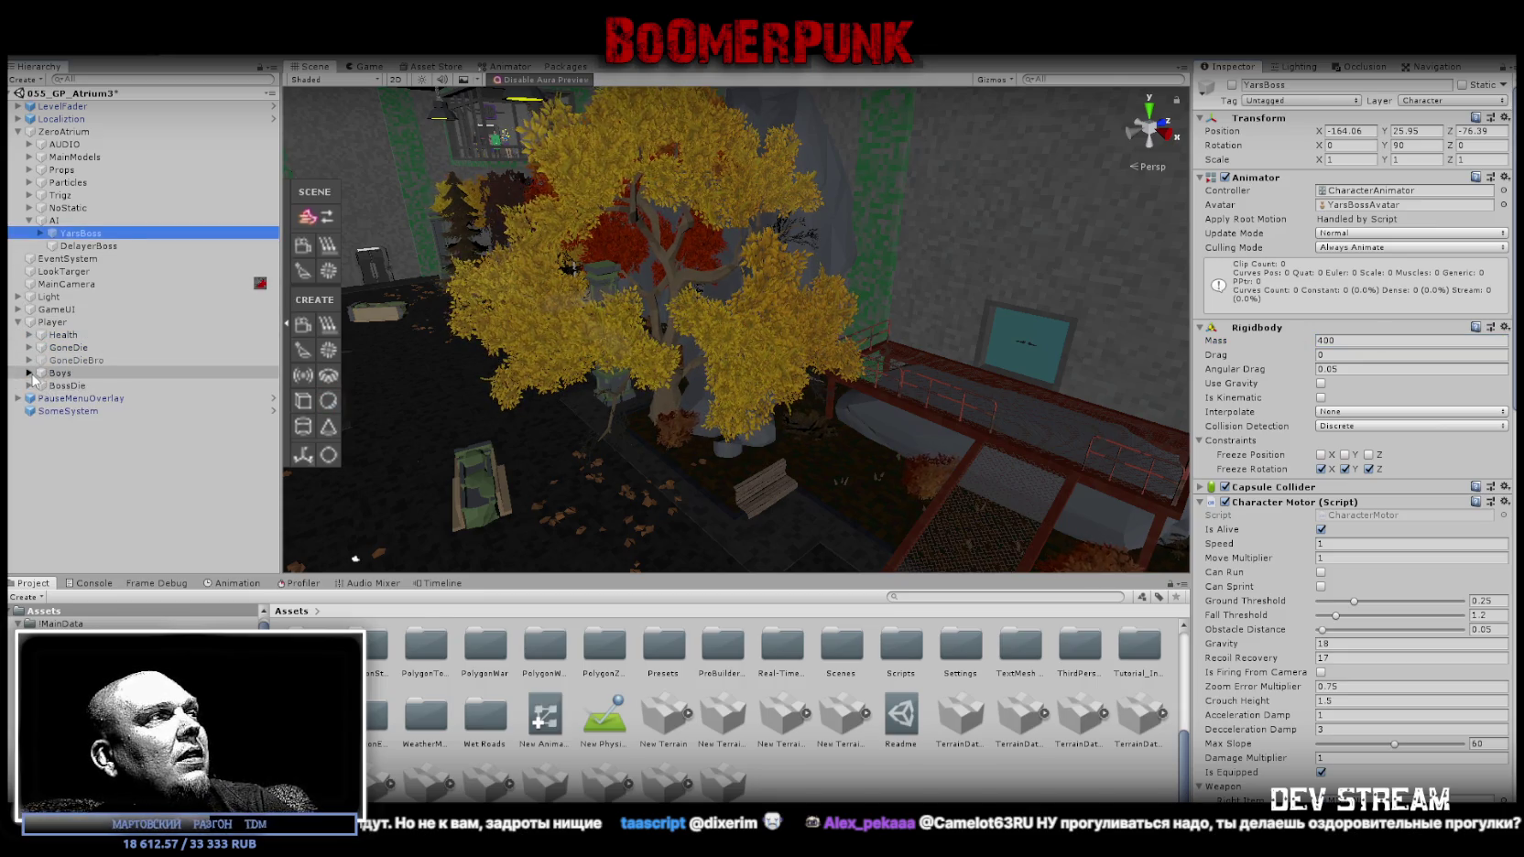
left_click(77, 401)
left_click(77, 410, "ctrl")
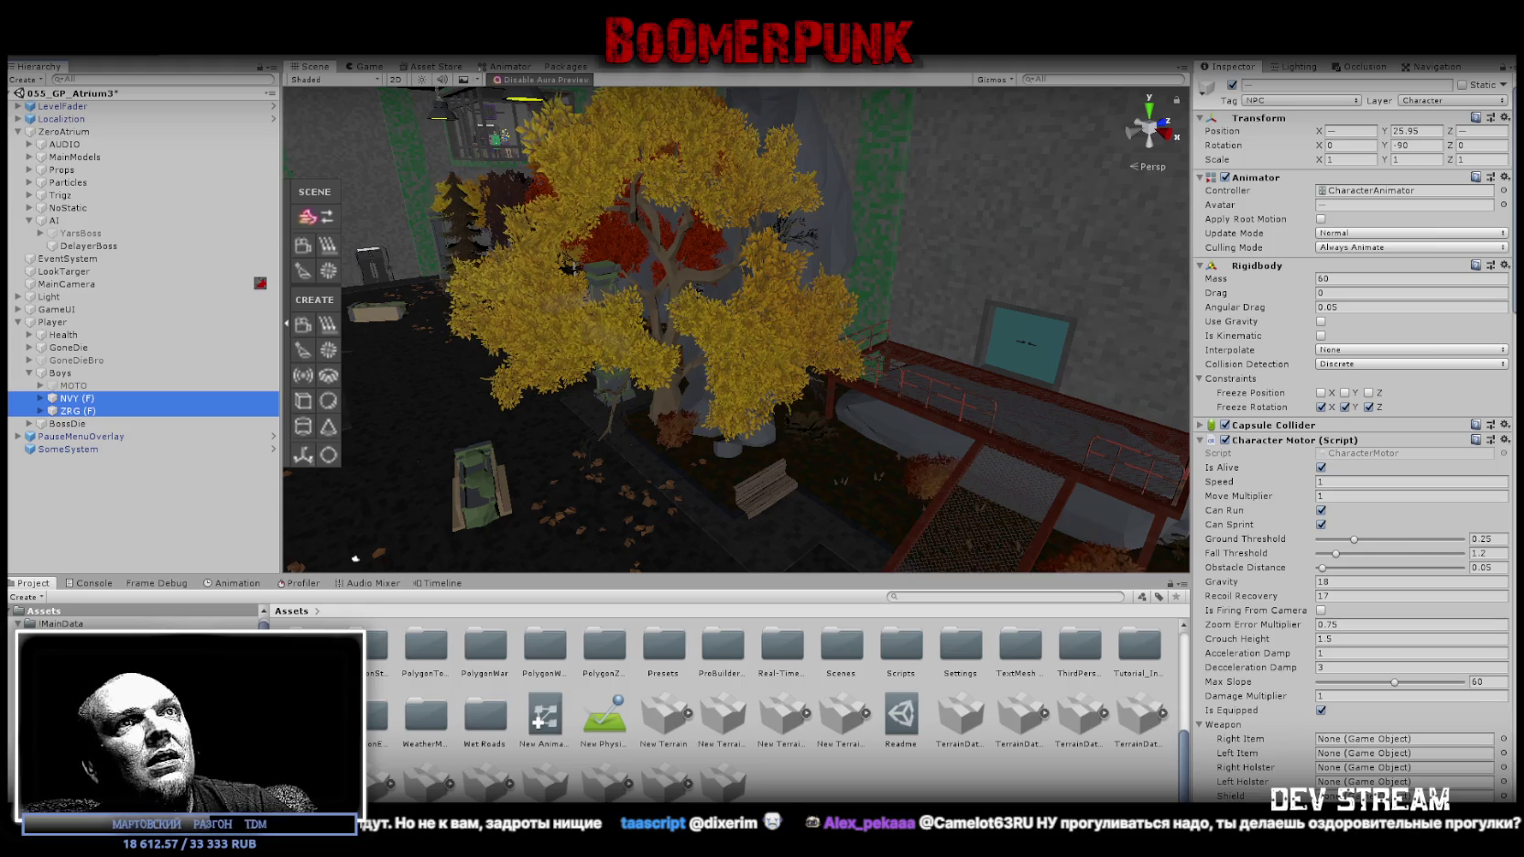
left_click(1369, 274)
left_click(1366, 267)
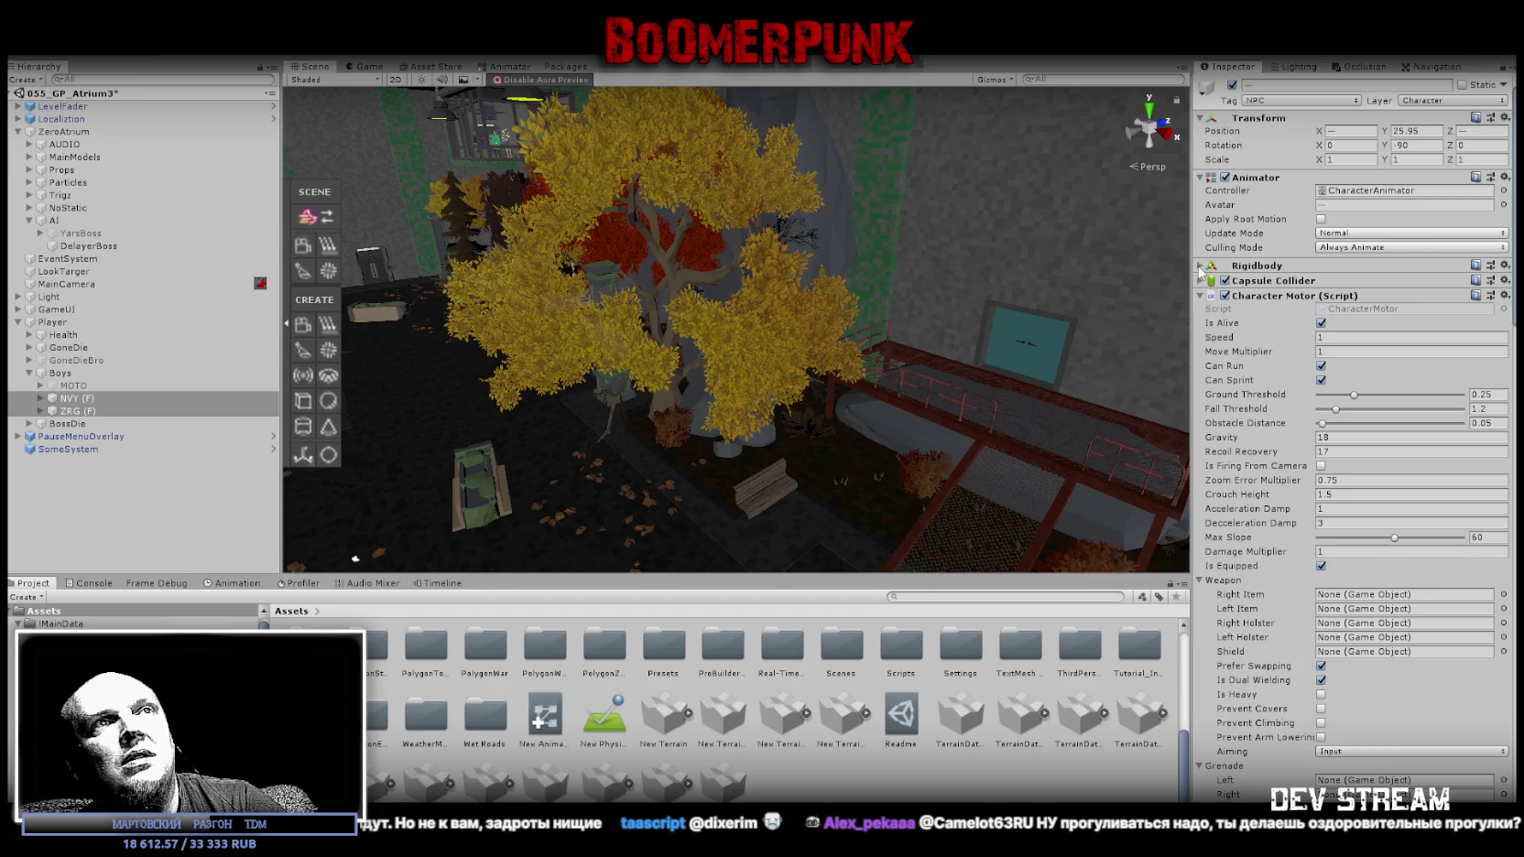
left_click(1200, 266)
left_click(1360, 278)
type("400")
Add YarsBoss to the NVY/ZRG selection and set their Animator culling mode to Cull Update Transforms.
left_click(89, 246, "ctrl")
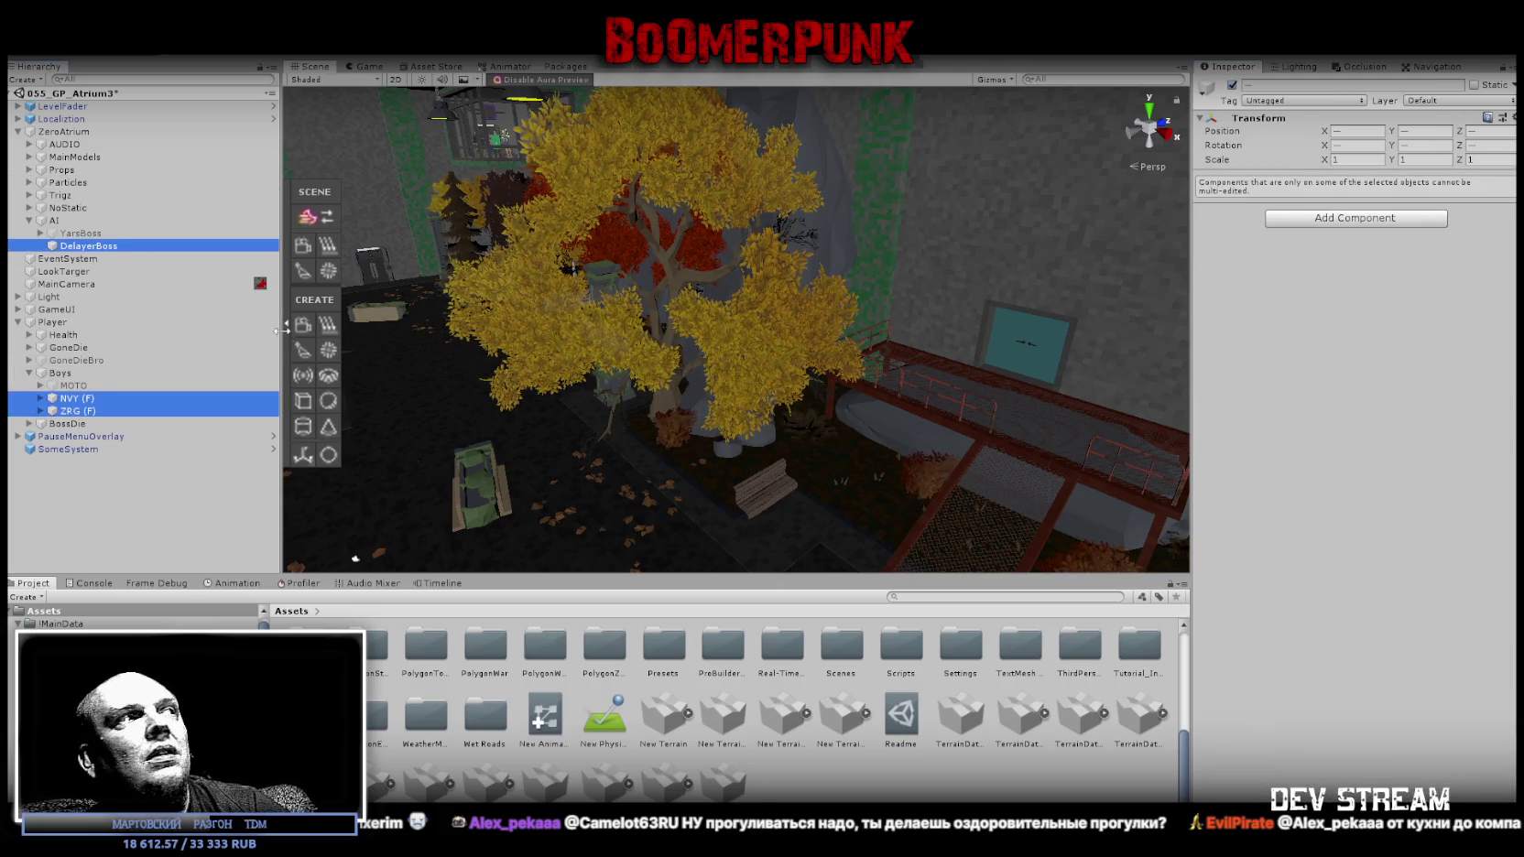
left_click(89, 246, "ctrl")
left_click(81, 234, "ctrl")
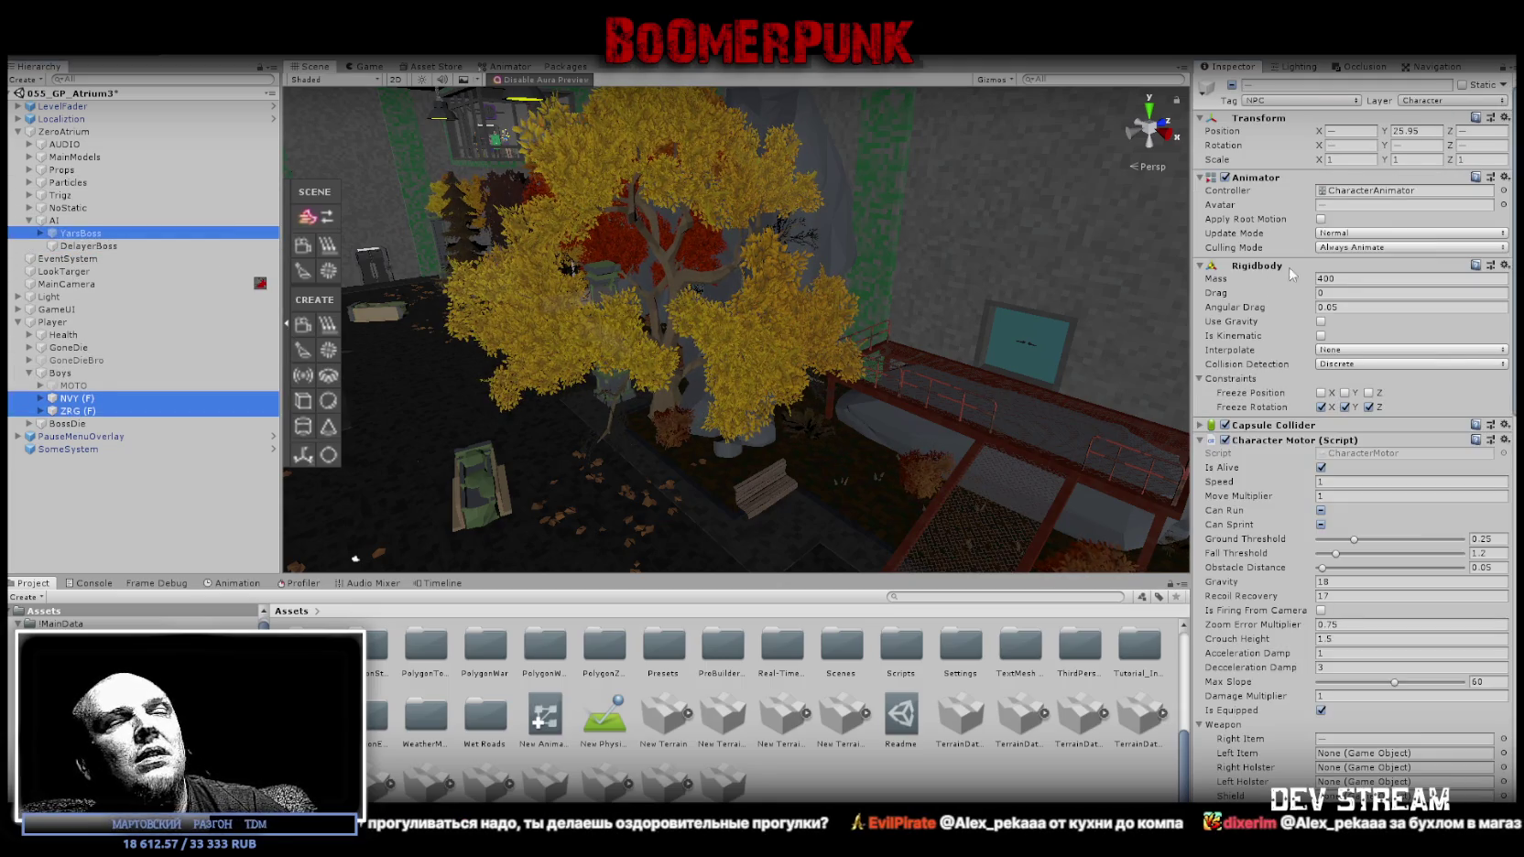
left_click(1343, 248)
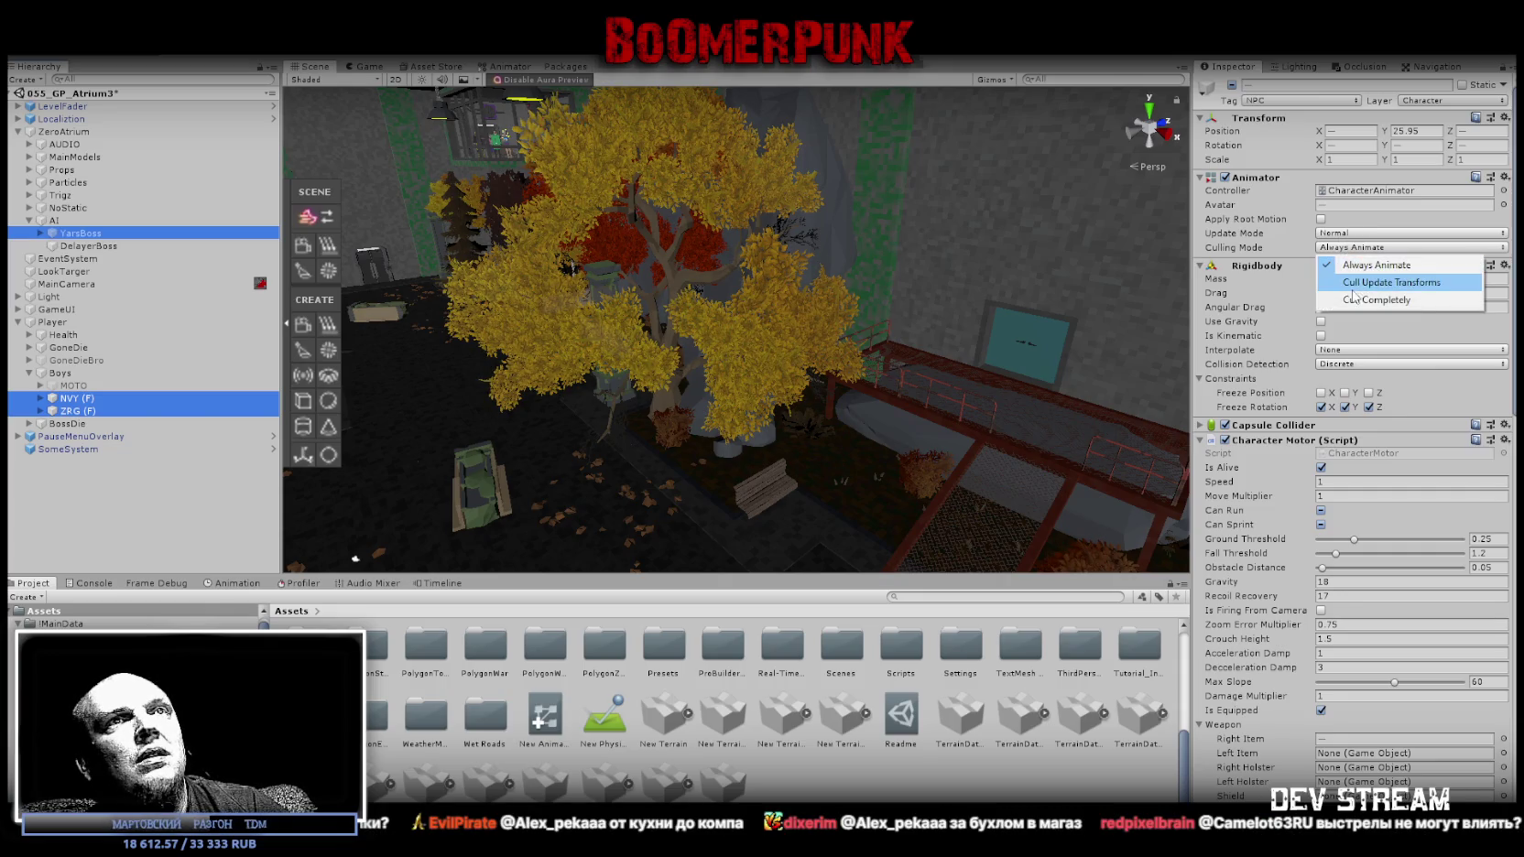
left_click(1360, 282)
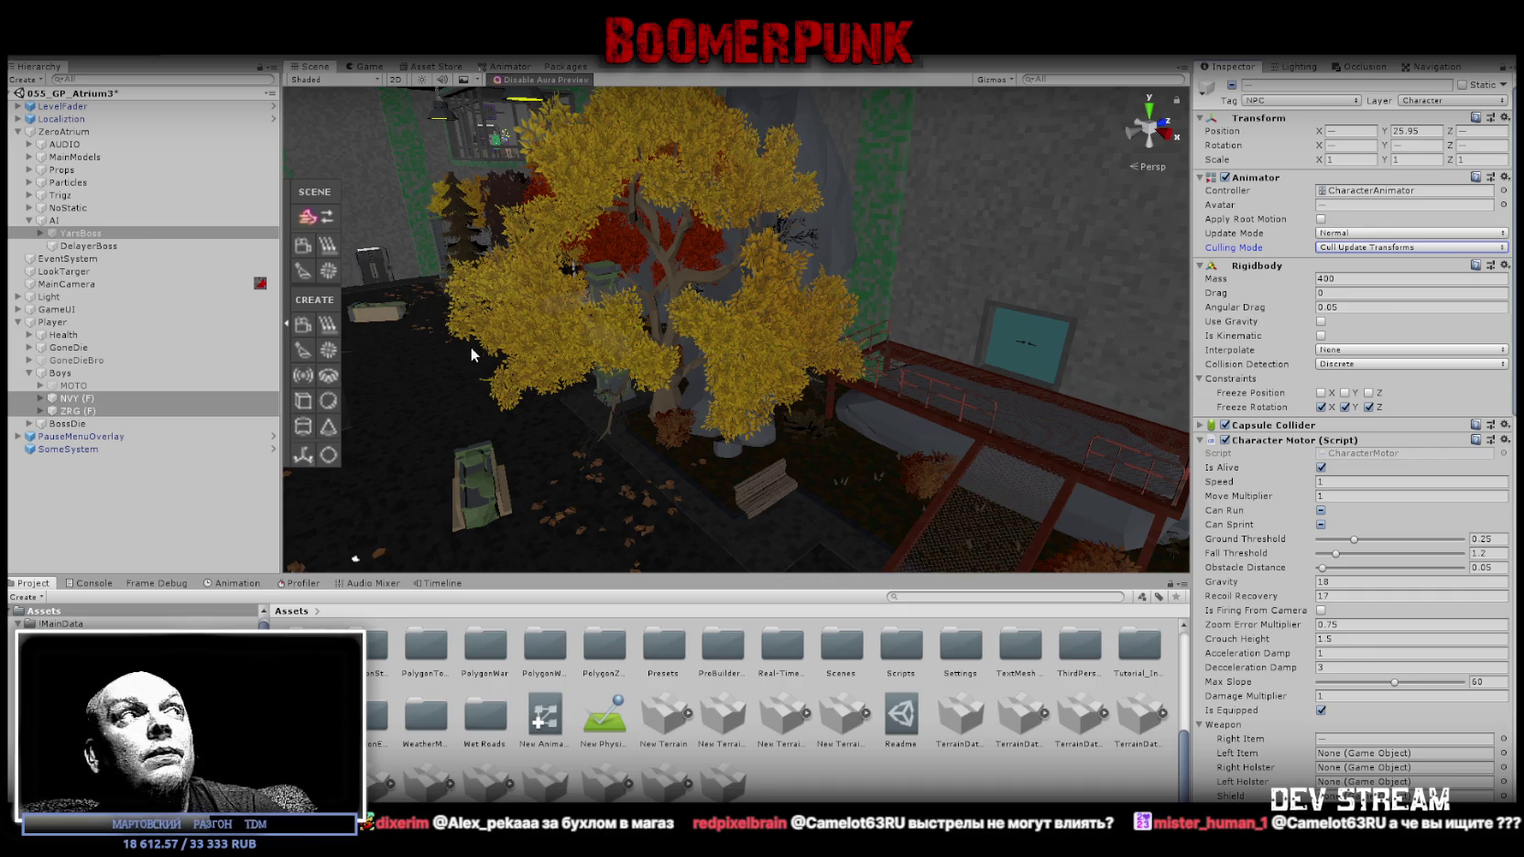
left_click_drag(471, 346, 553, 352)
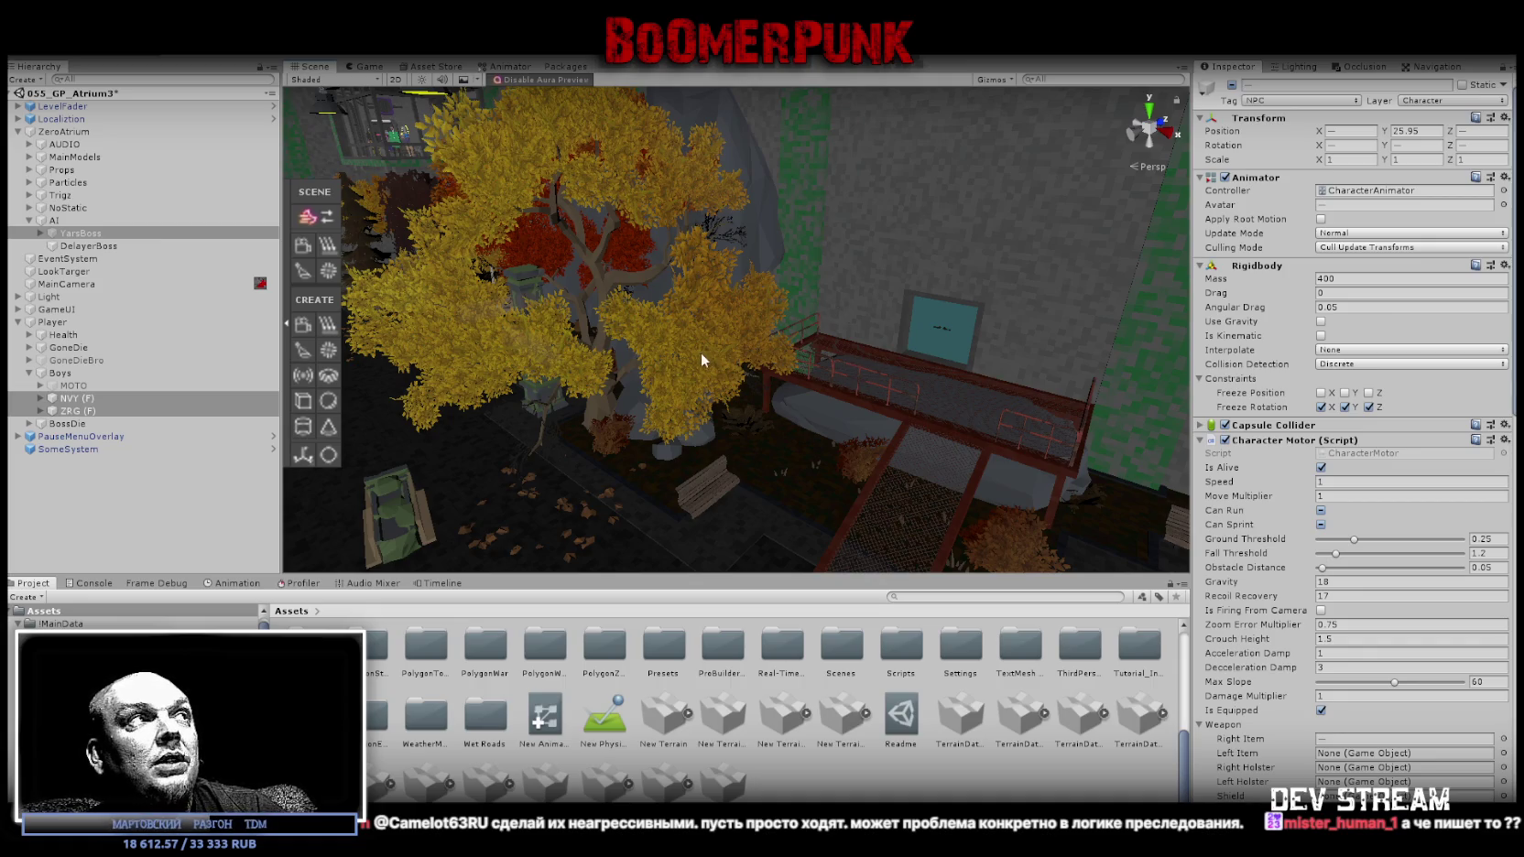
Centre the walkway in the Scene view and select YarsBoss alone to confirm mass 400 and Cull Update Transforms.
left_click_drag(674, 366, 730, 352)
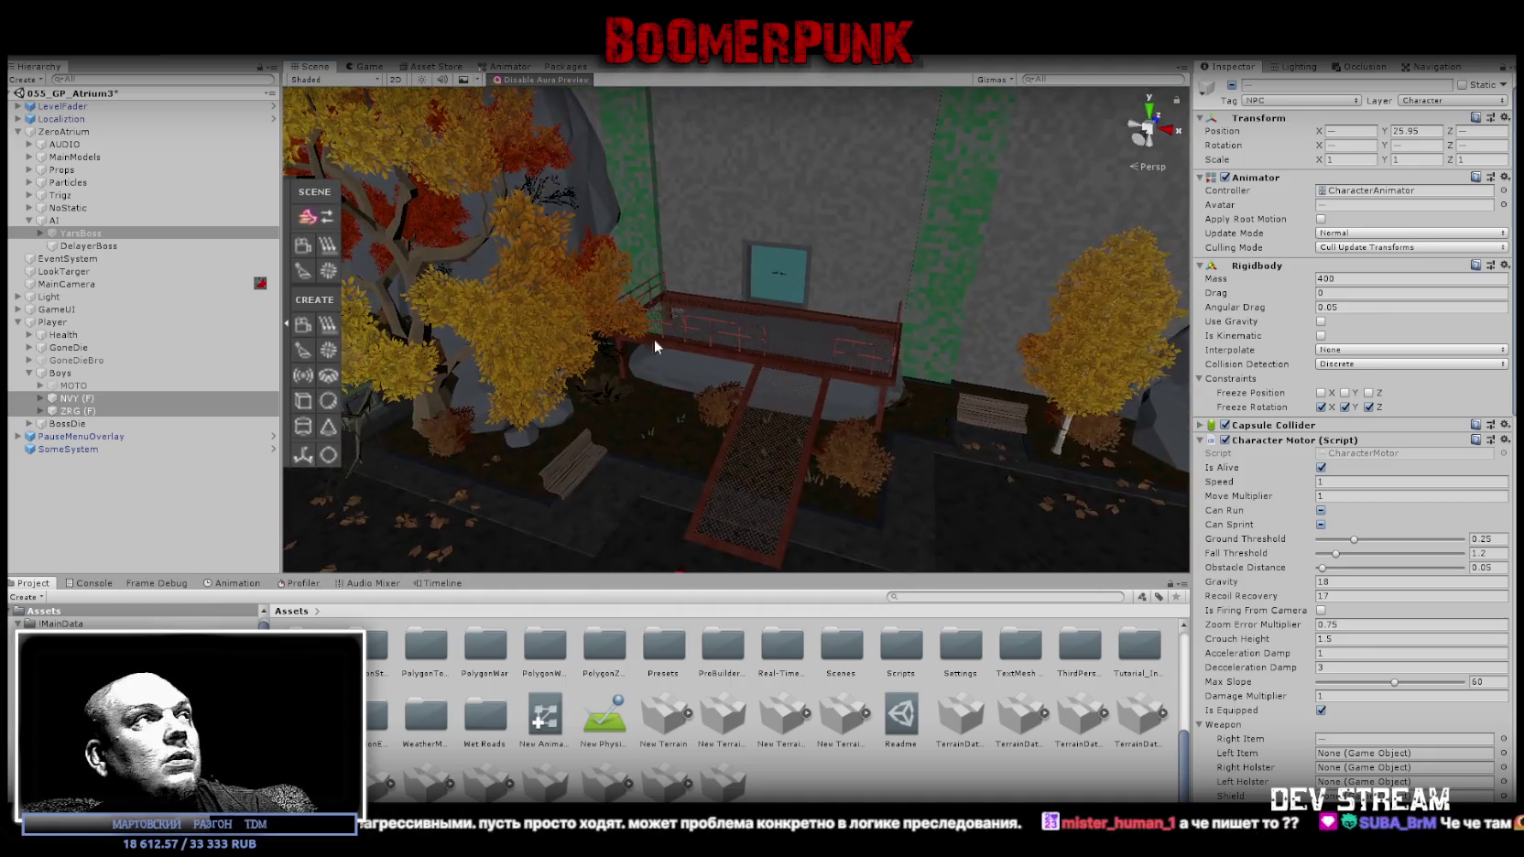
scroll(1370, 561, "down", 5)
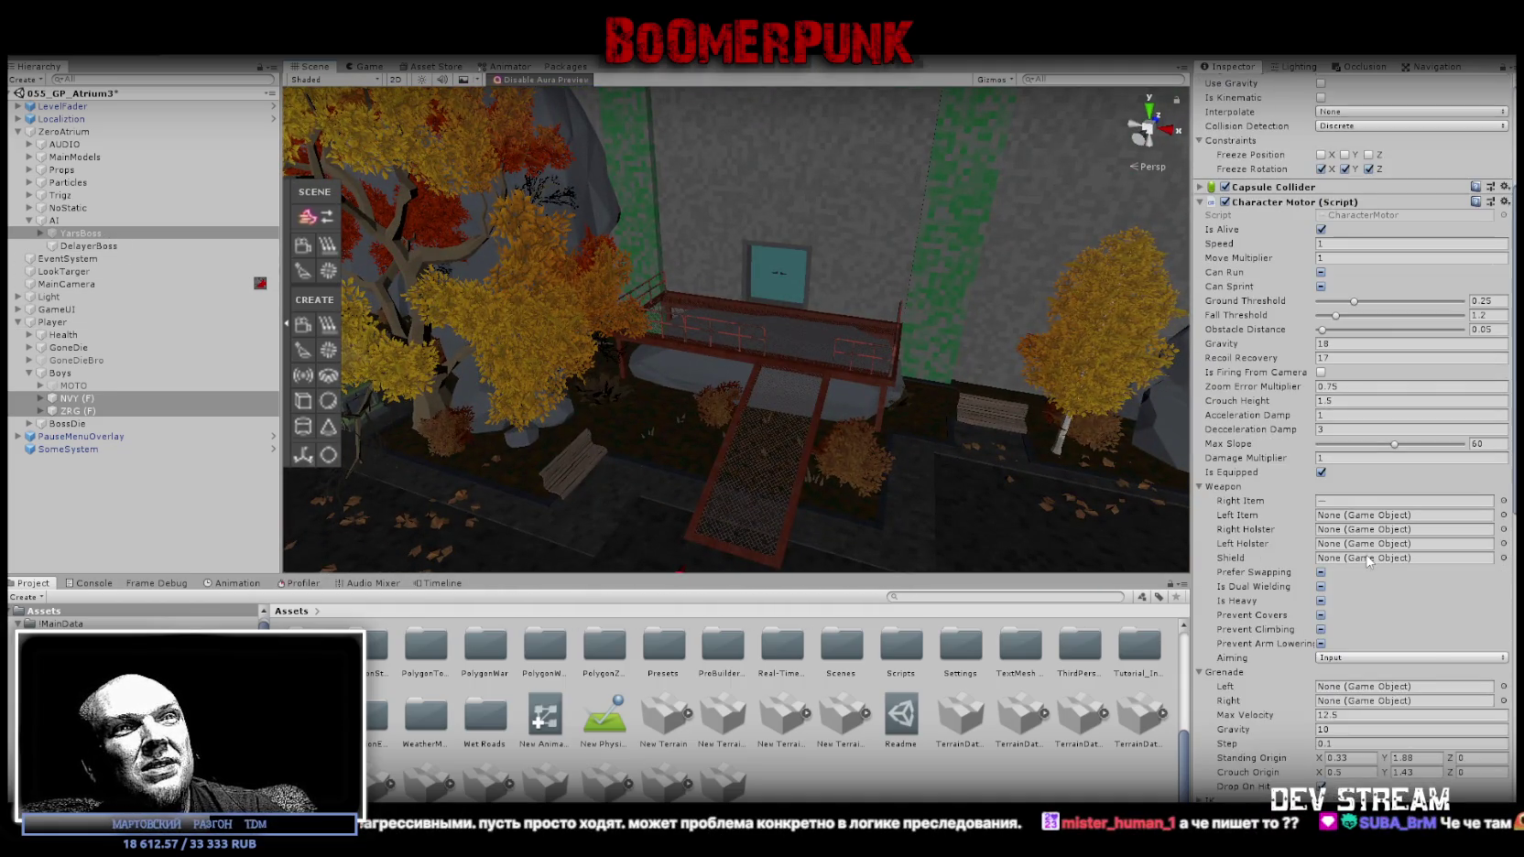
scroll(1370, 561, "up", 5)
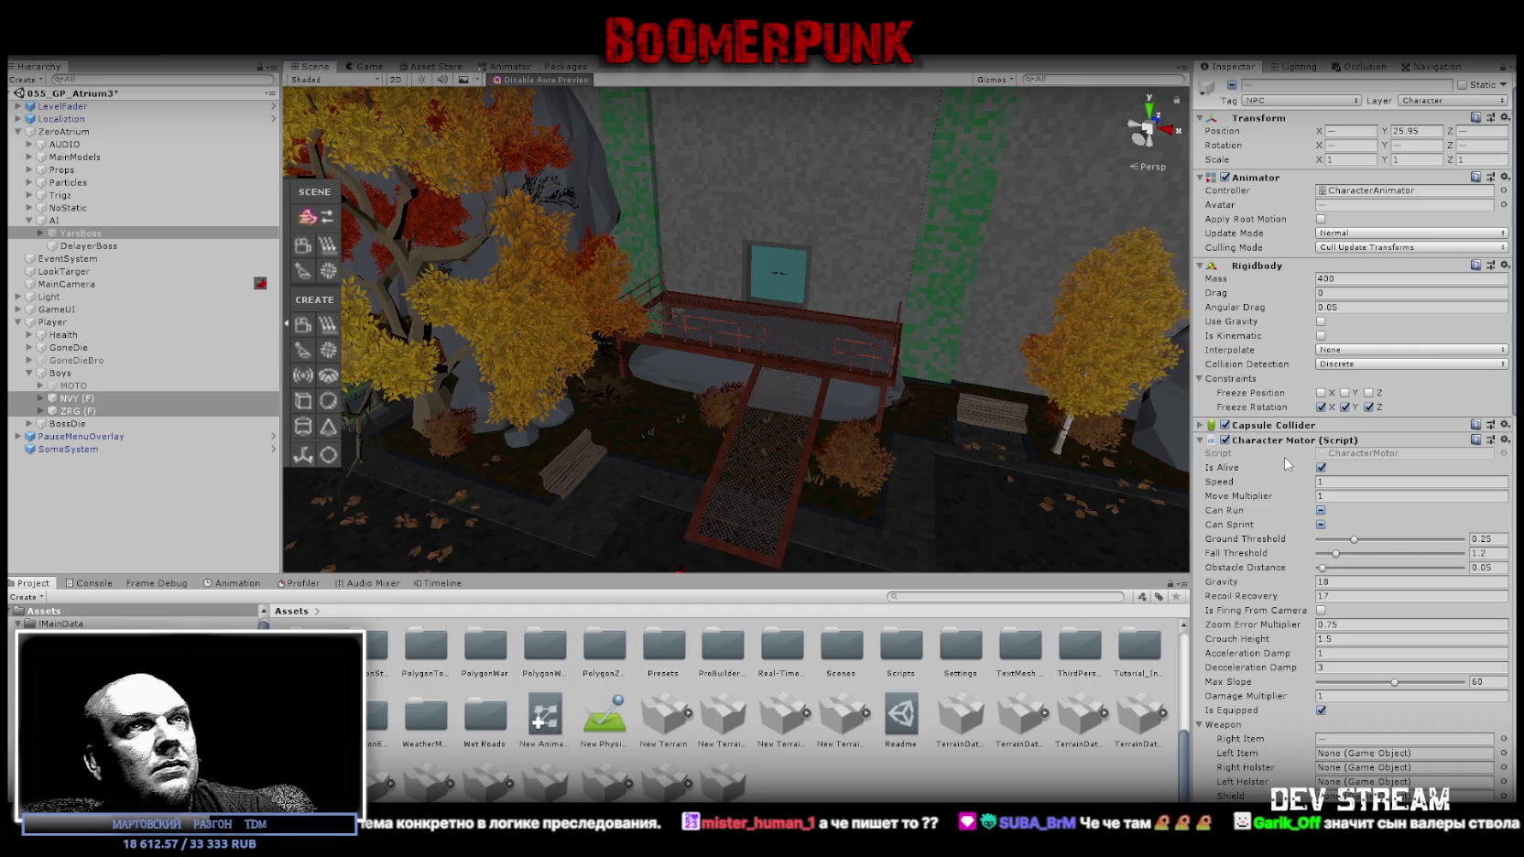
scroll(1454, 535, "down", 1)
scroll(1454, 535, "up", 1)
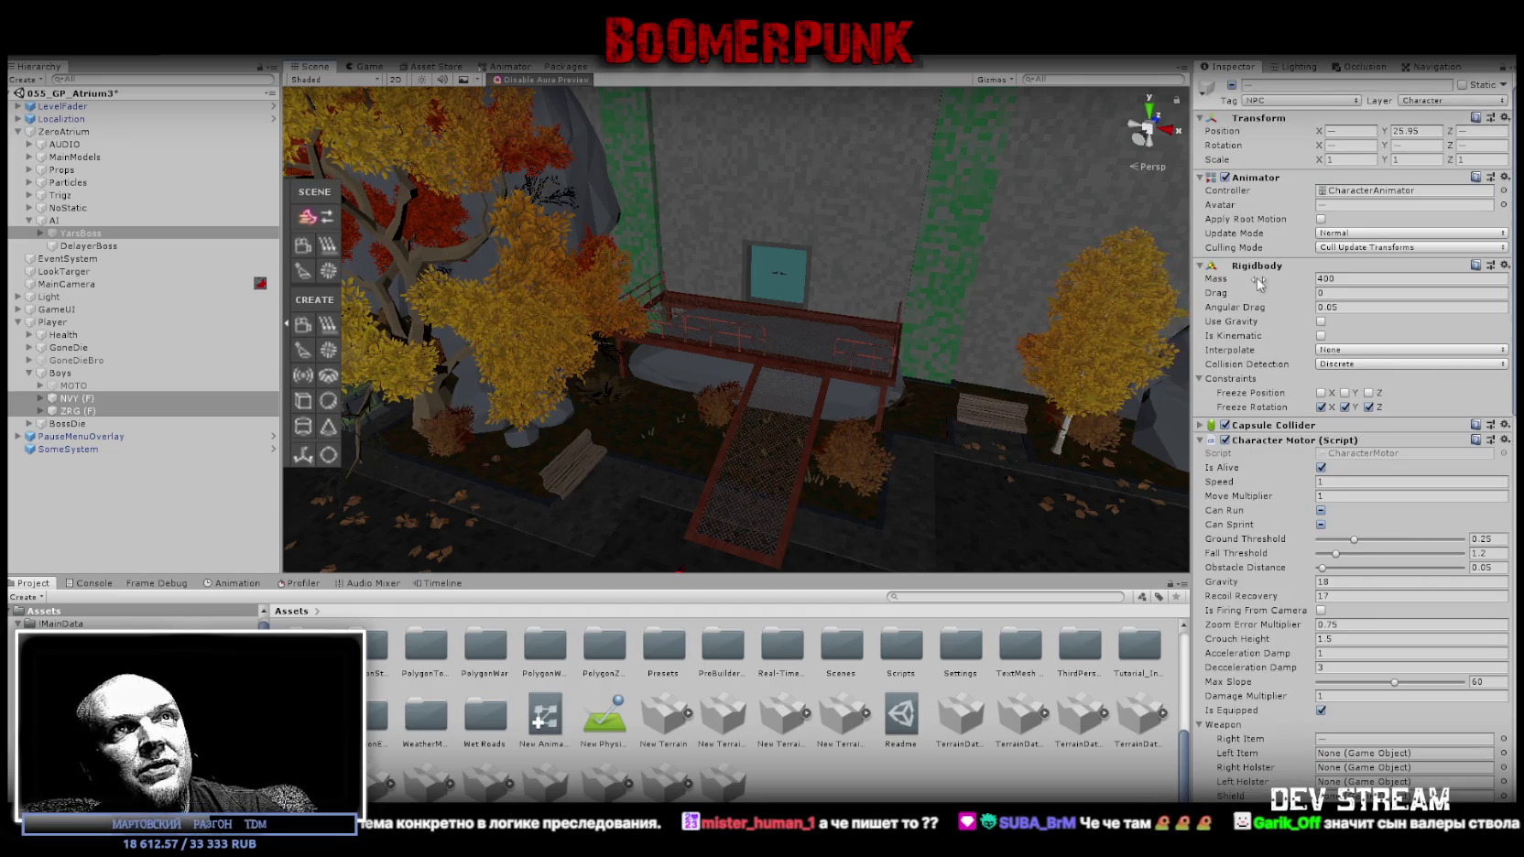
left_click(100, 234)
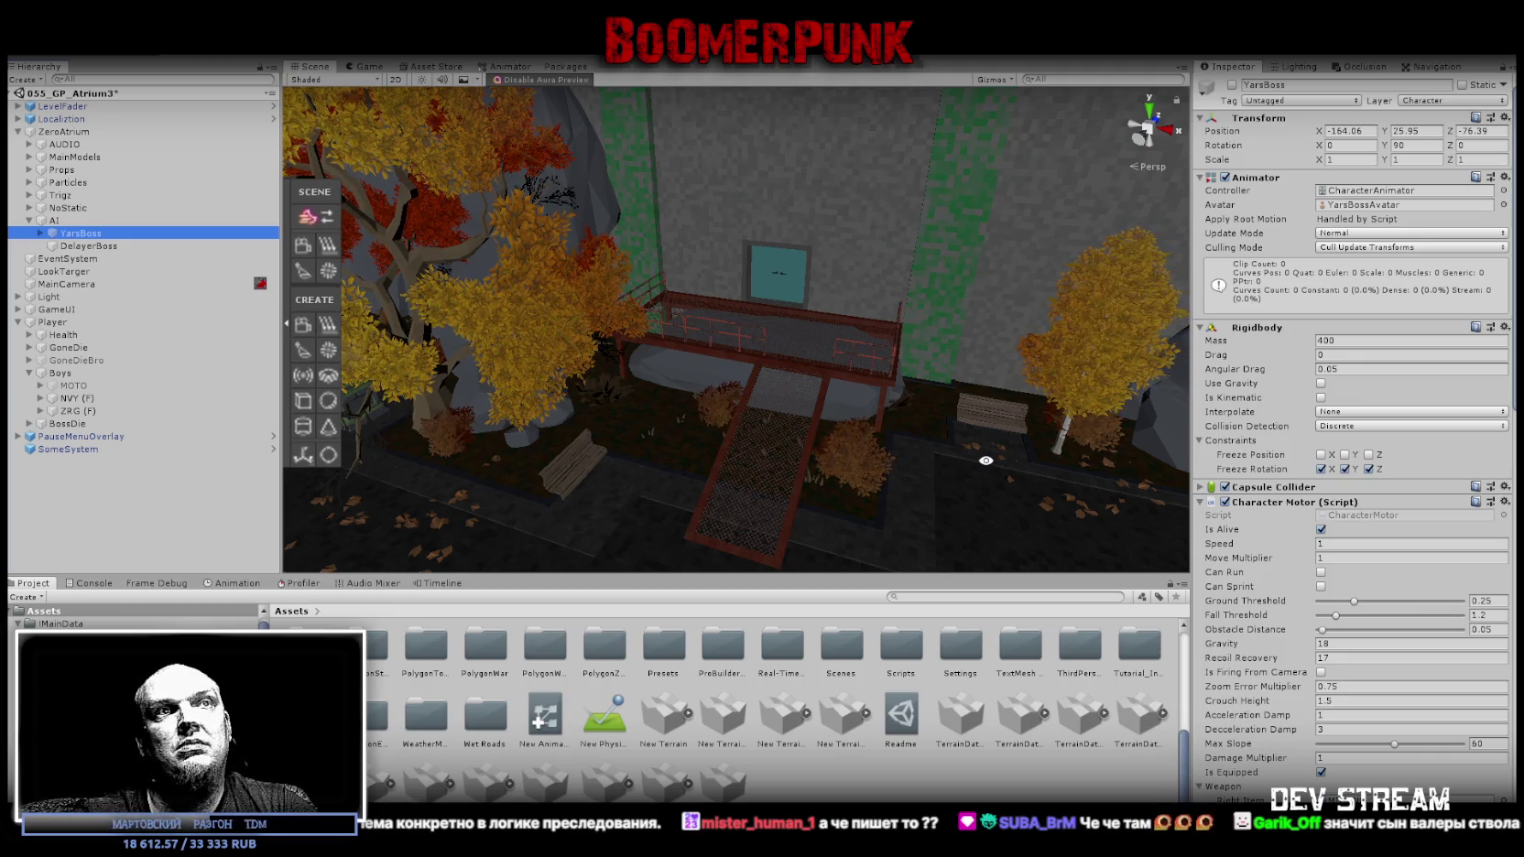
Expand YarsBoss's Capsule Collider and Character Platform components and review Character Motor values like gravity 18.
left_click(1200, 488)
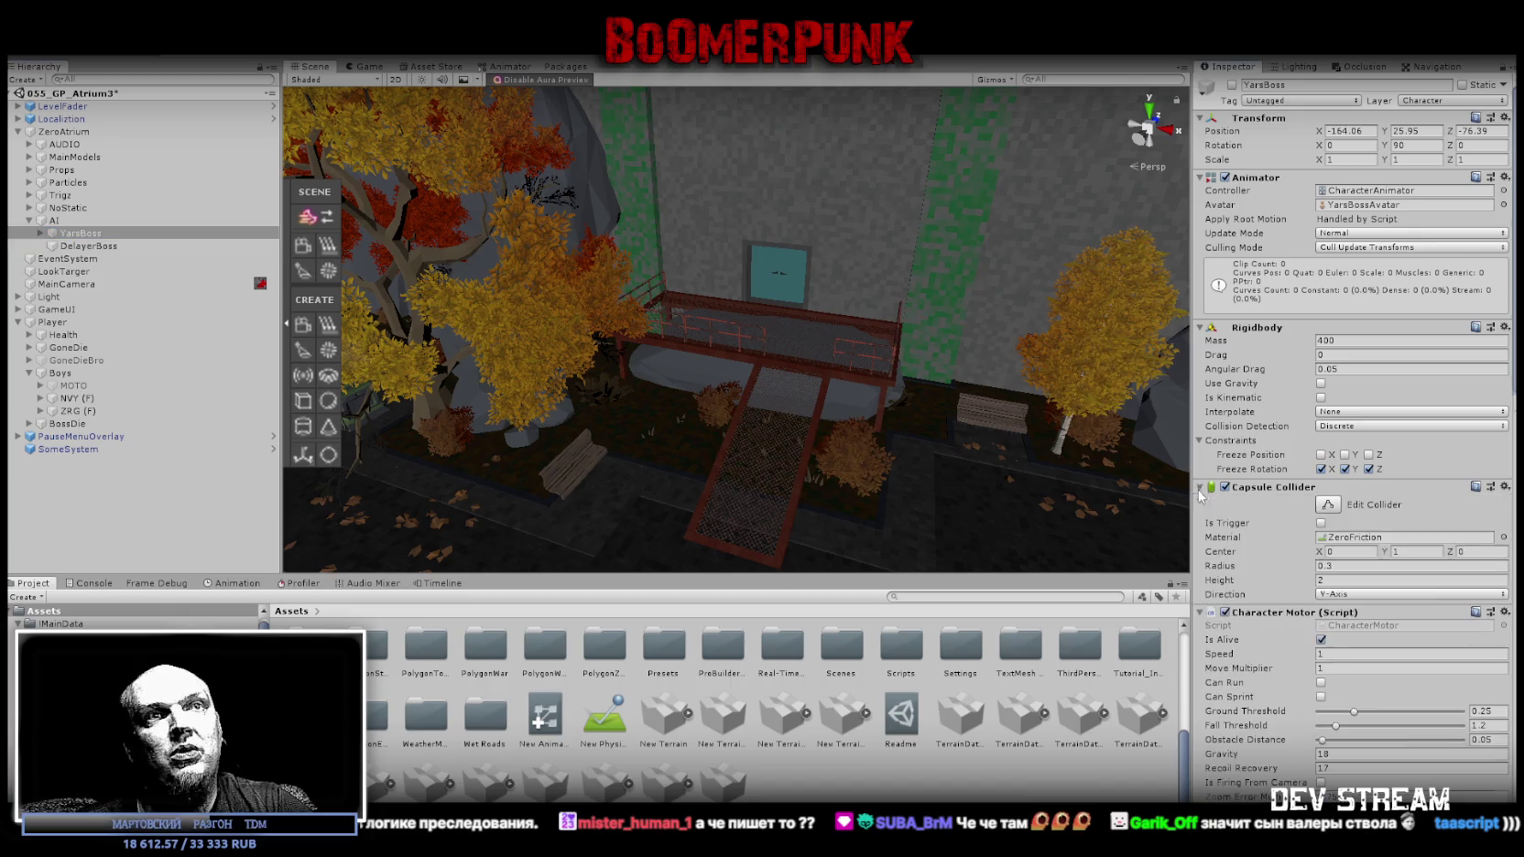
scroll(1050, 380, "down", 1)
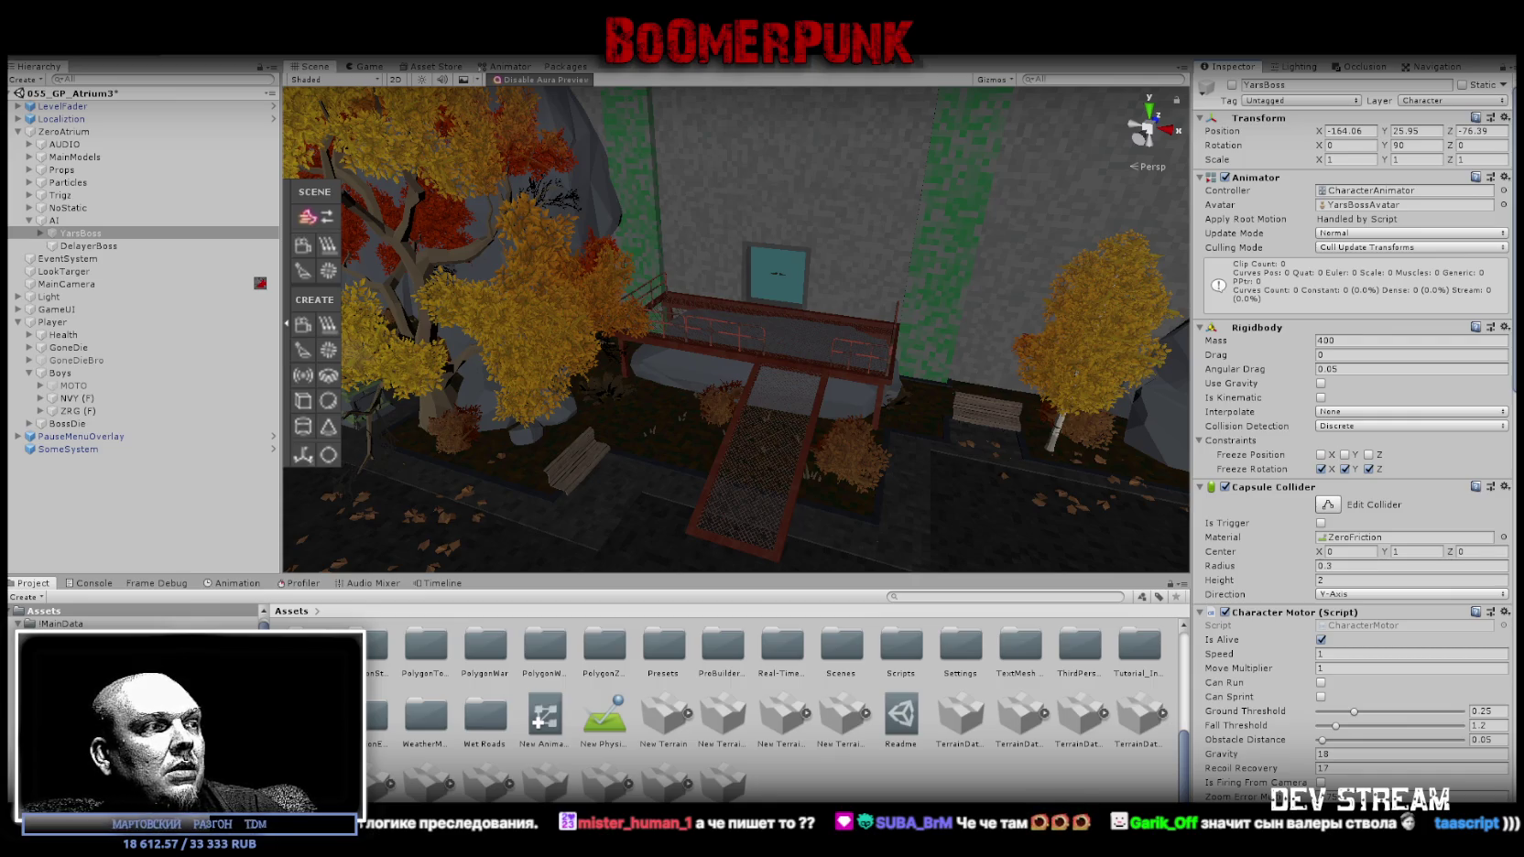
scroll(1365, 495, "down", 12)
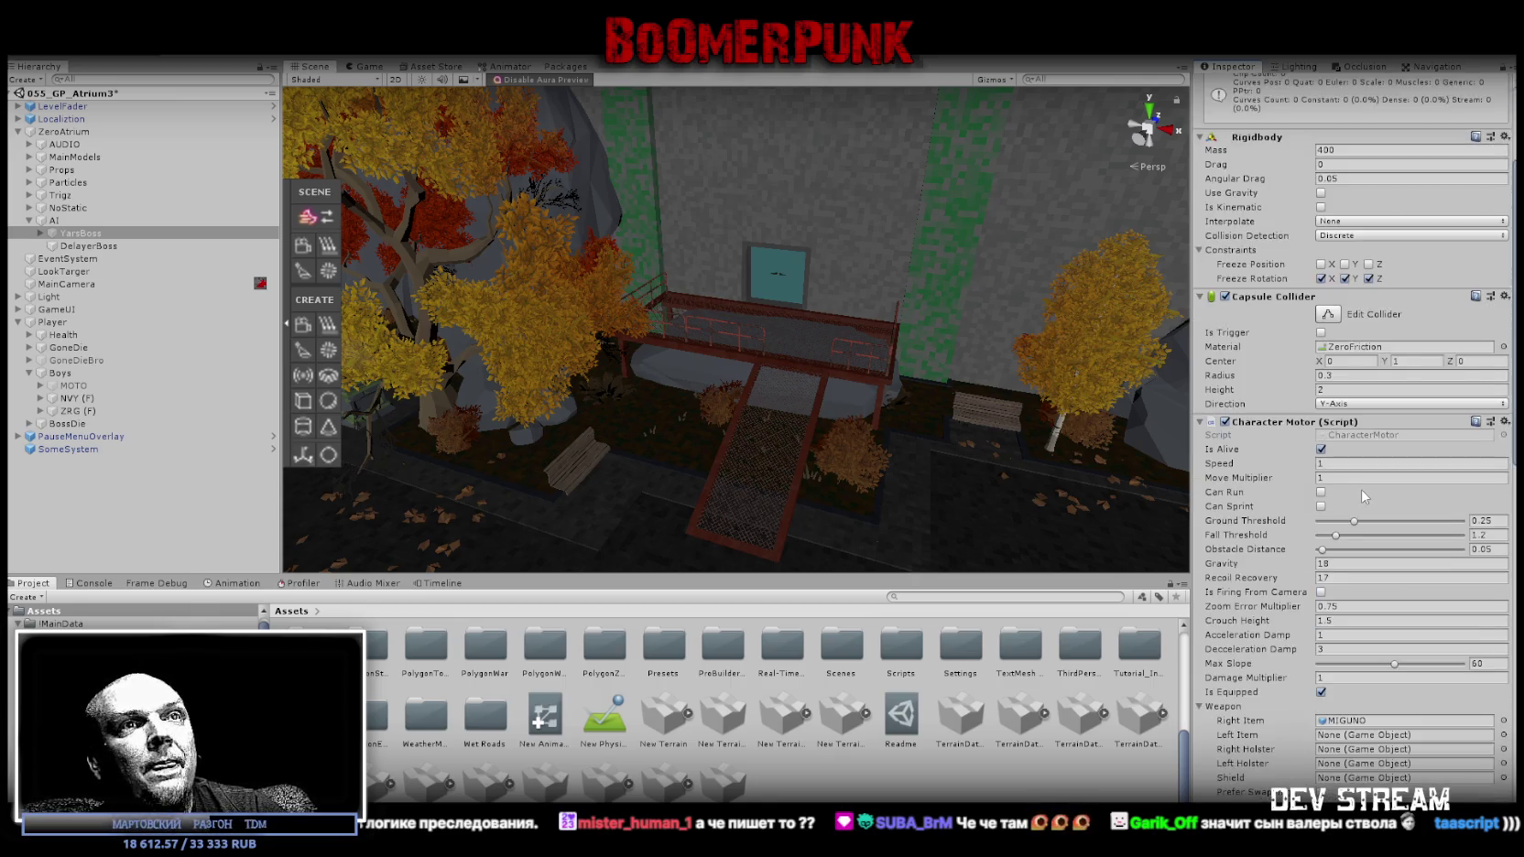
scroll(1365, 494, "down", 5)
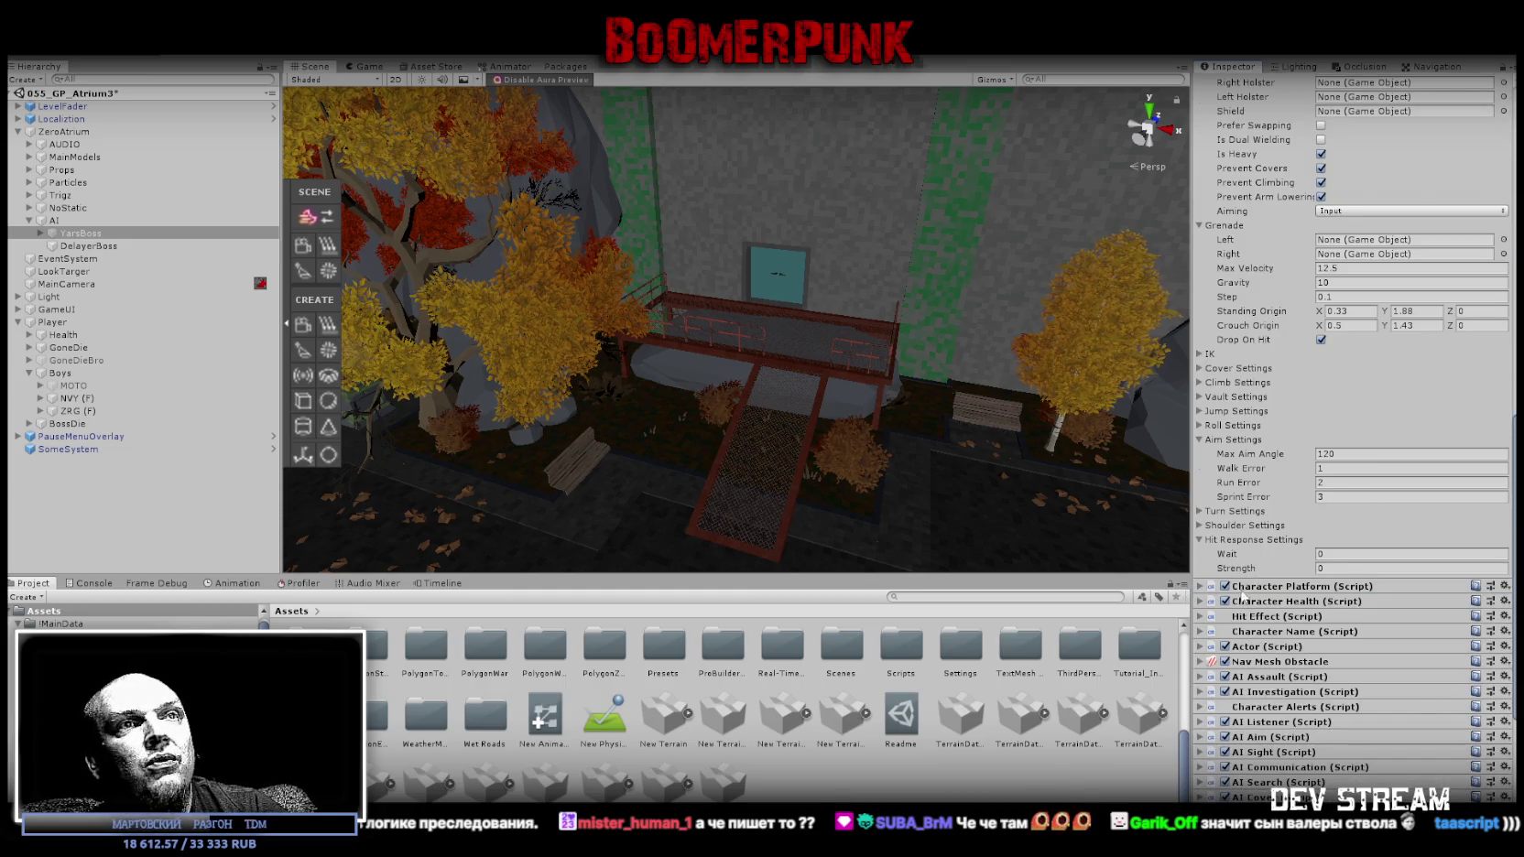
left_click(1200, 587)
scroll(1291, 566, "up", 5)
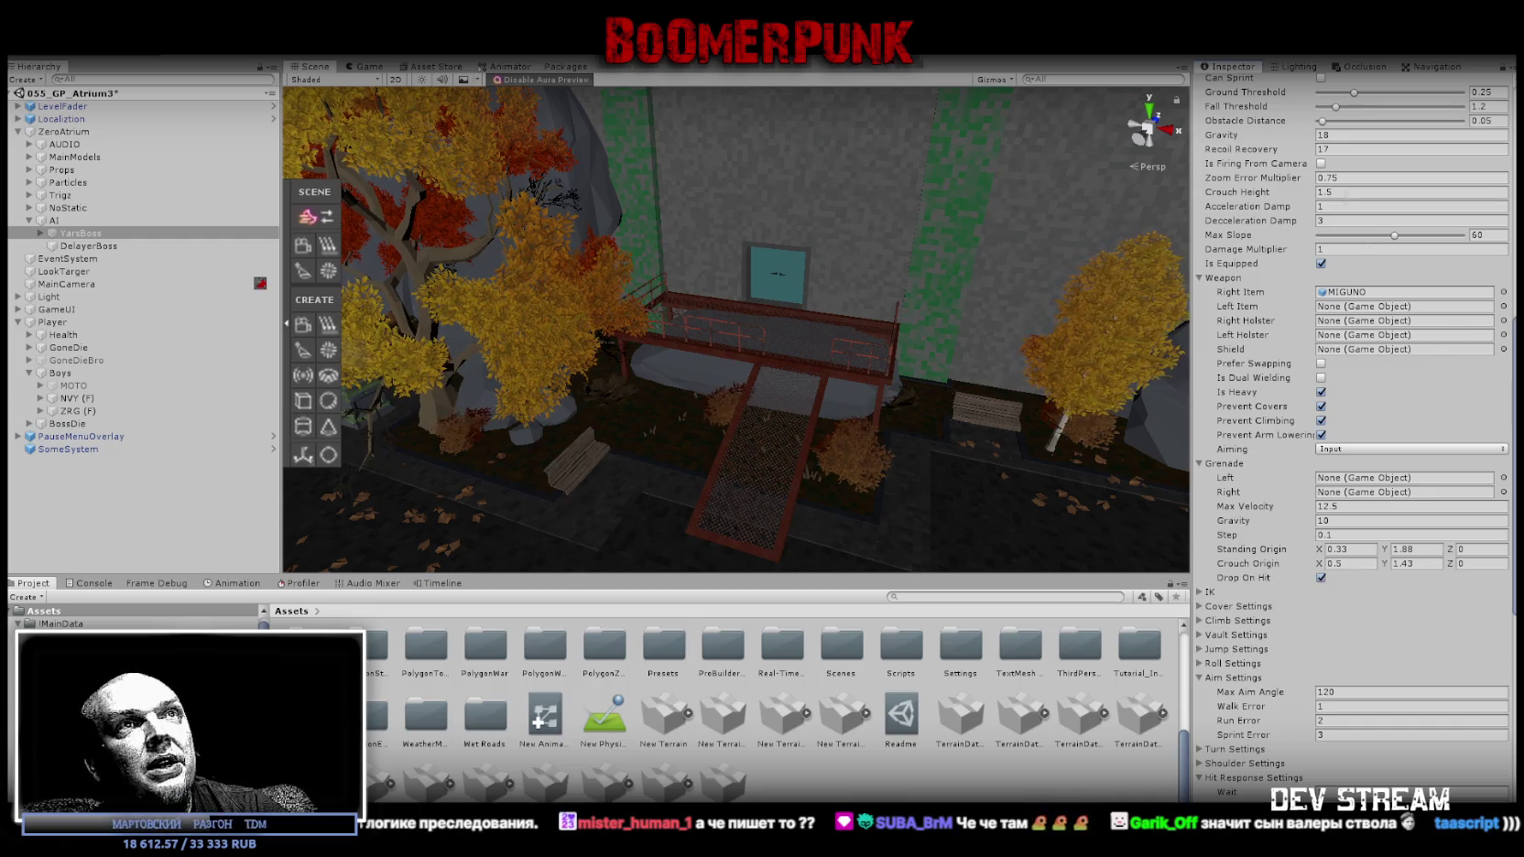
left_click(1355, 206)
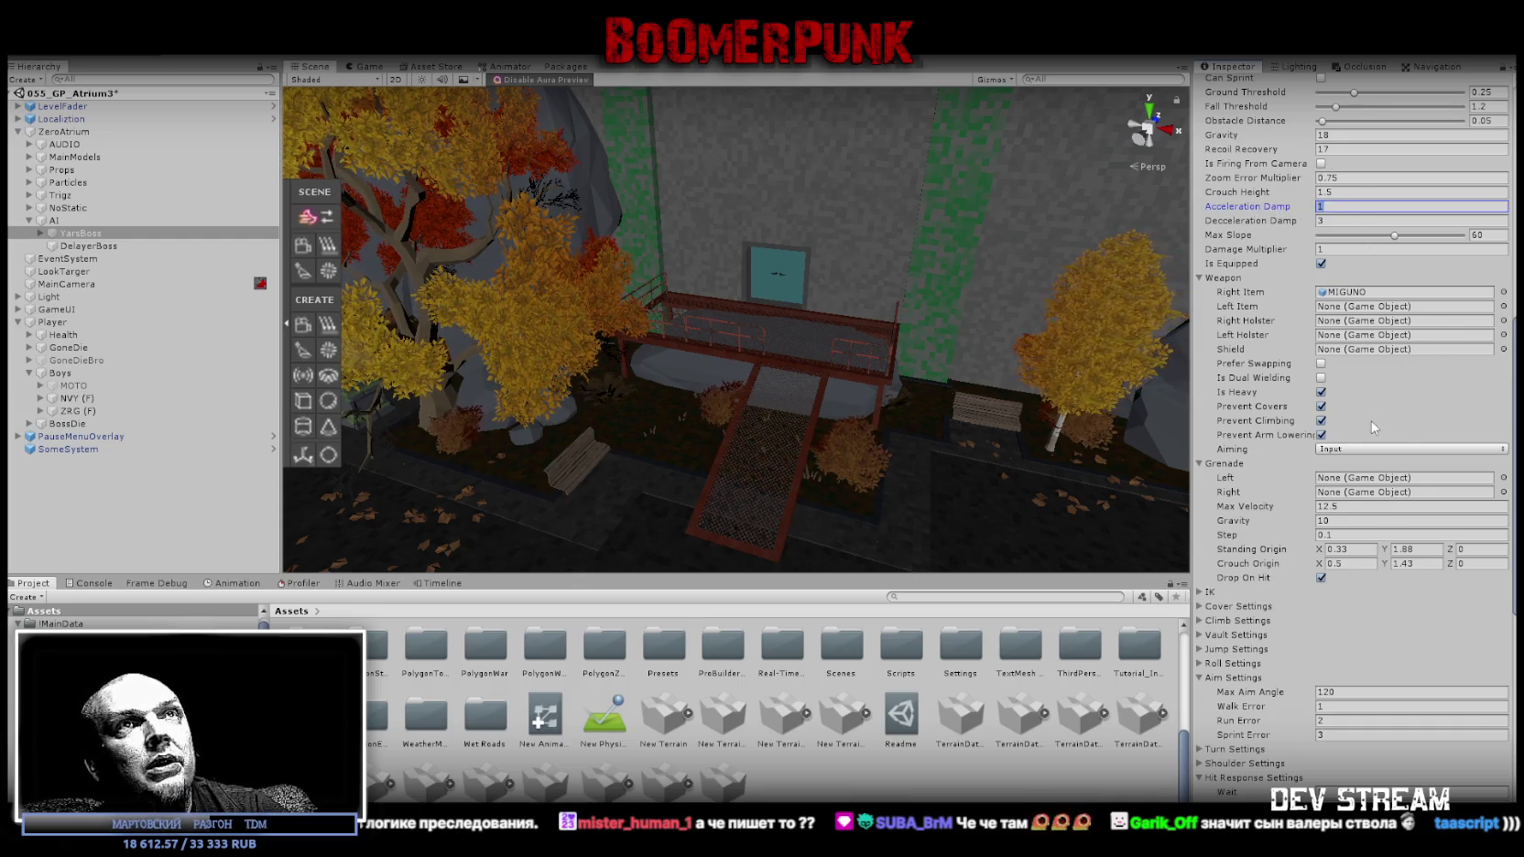
scroll(1372, 426, "down", 2)
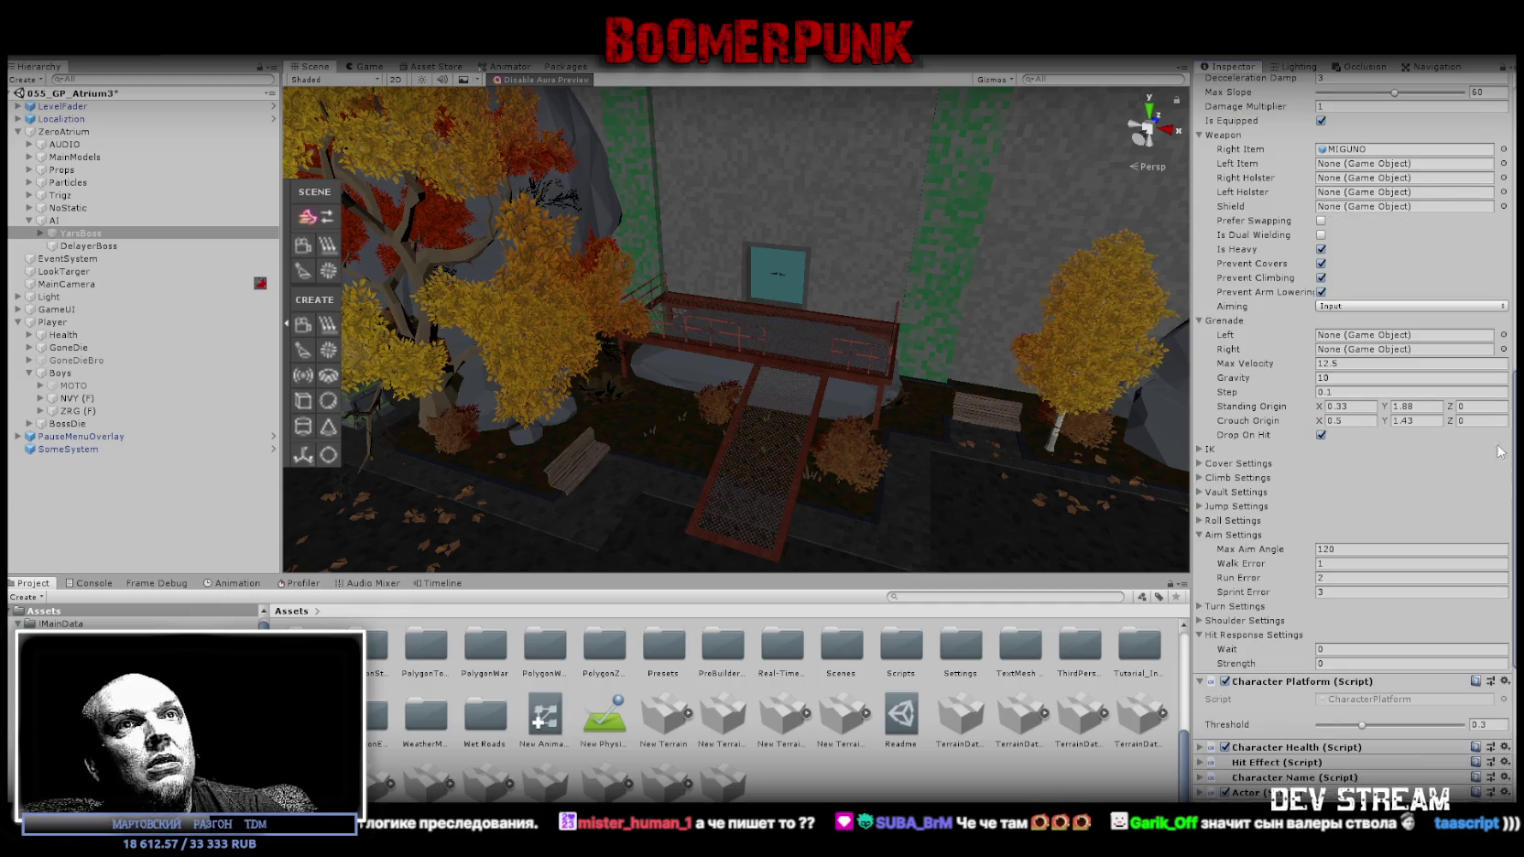
scroll(1494, 454, "down", 1)
scroll(1372, 426, "down", 1)
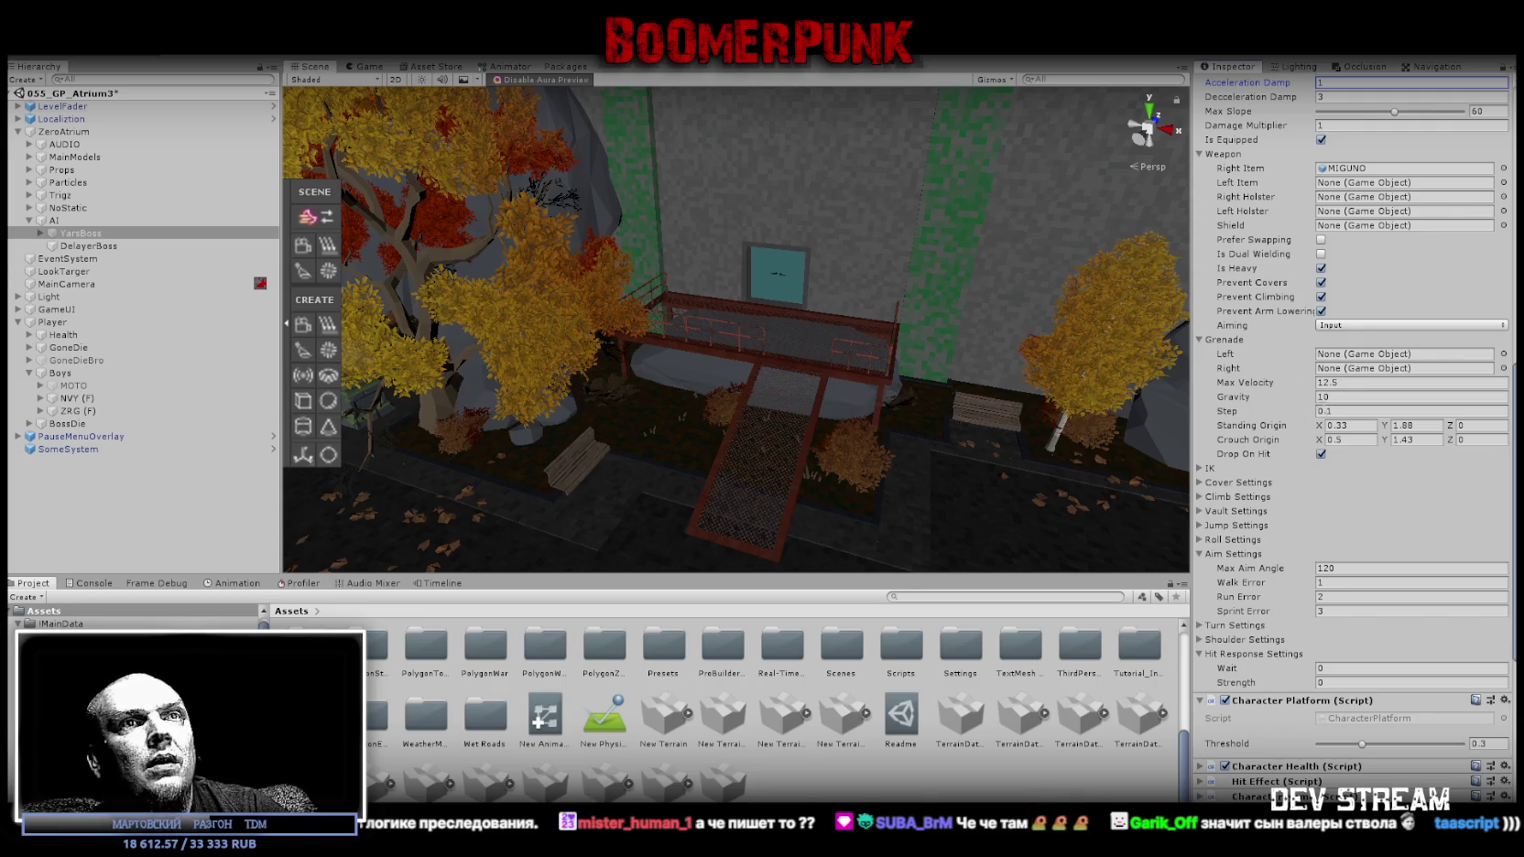
Expand YarsBoss's Nav Mesh Obstacle and Fighter Brain (Script) components to review their settings.
scroll(1331, 429, "down", 5)
scroll(1330, 428, "down", 1)
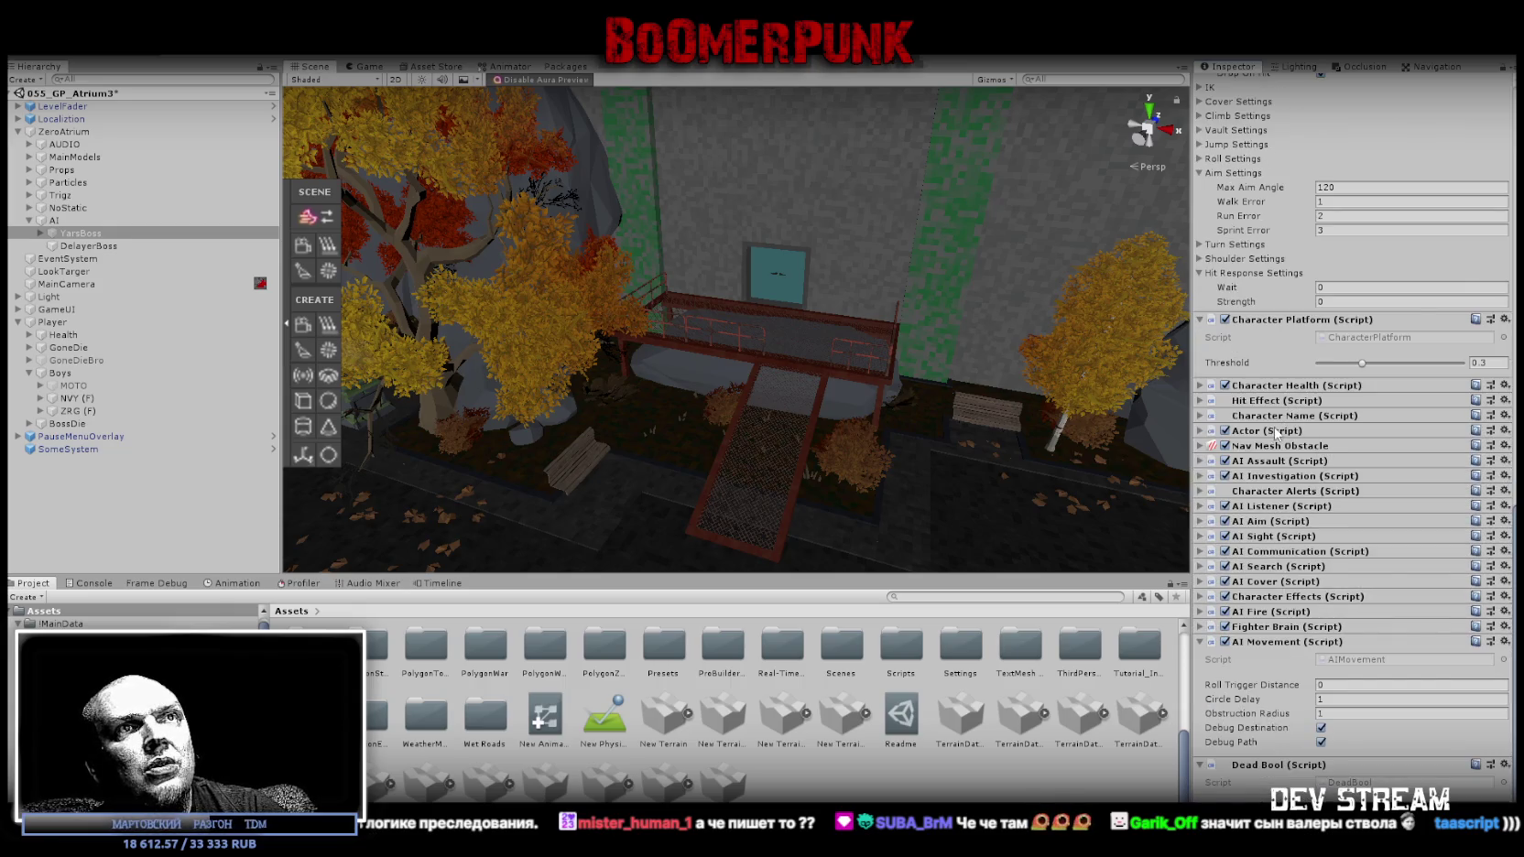
left_click(1201, 446)
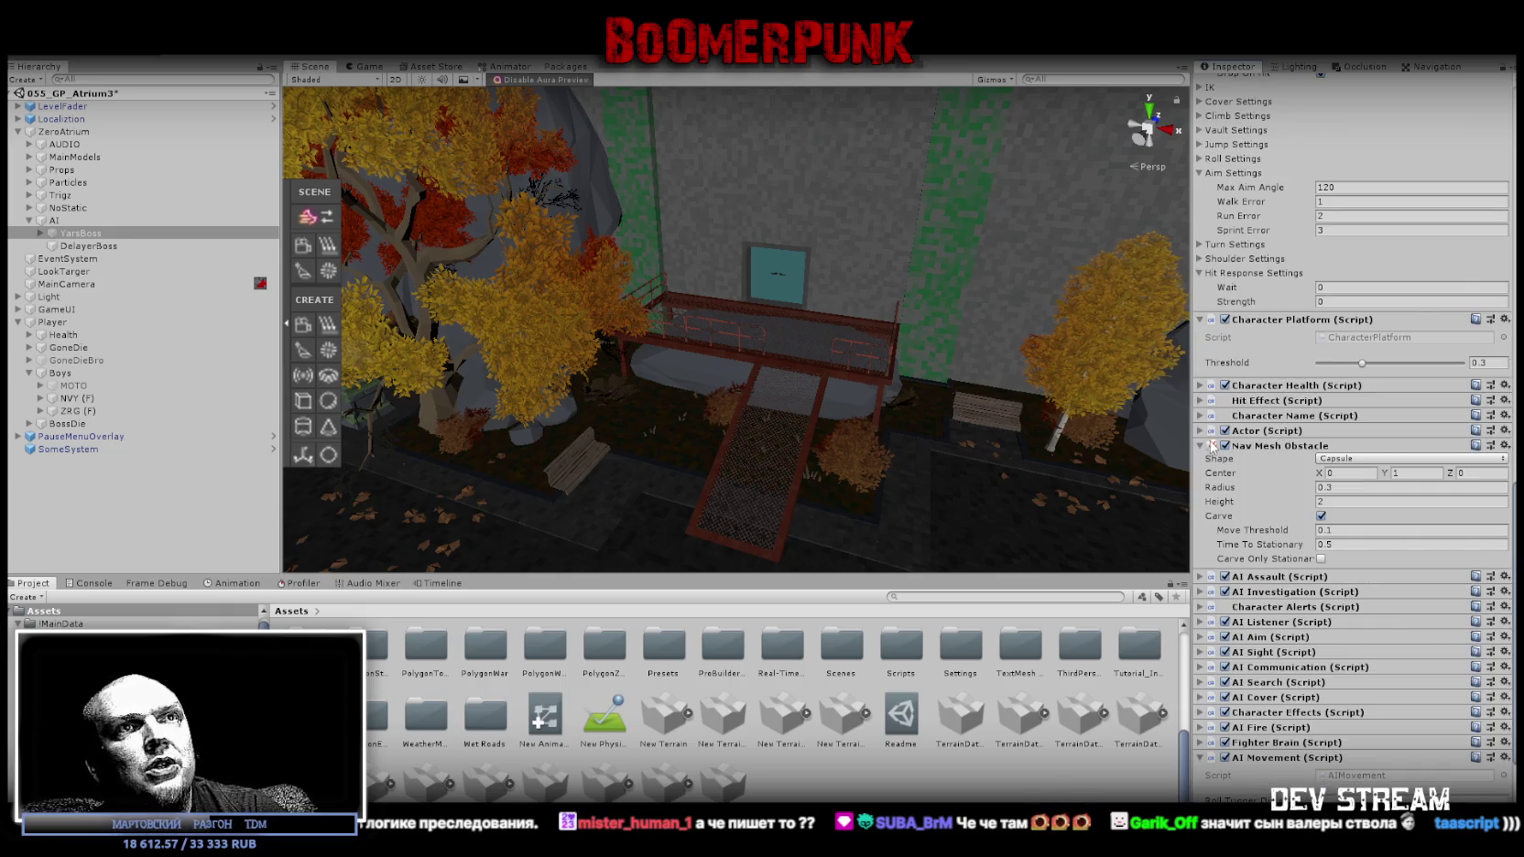
scroll(1329, 519, "down", 1)
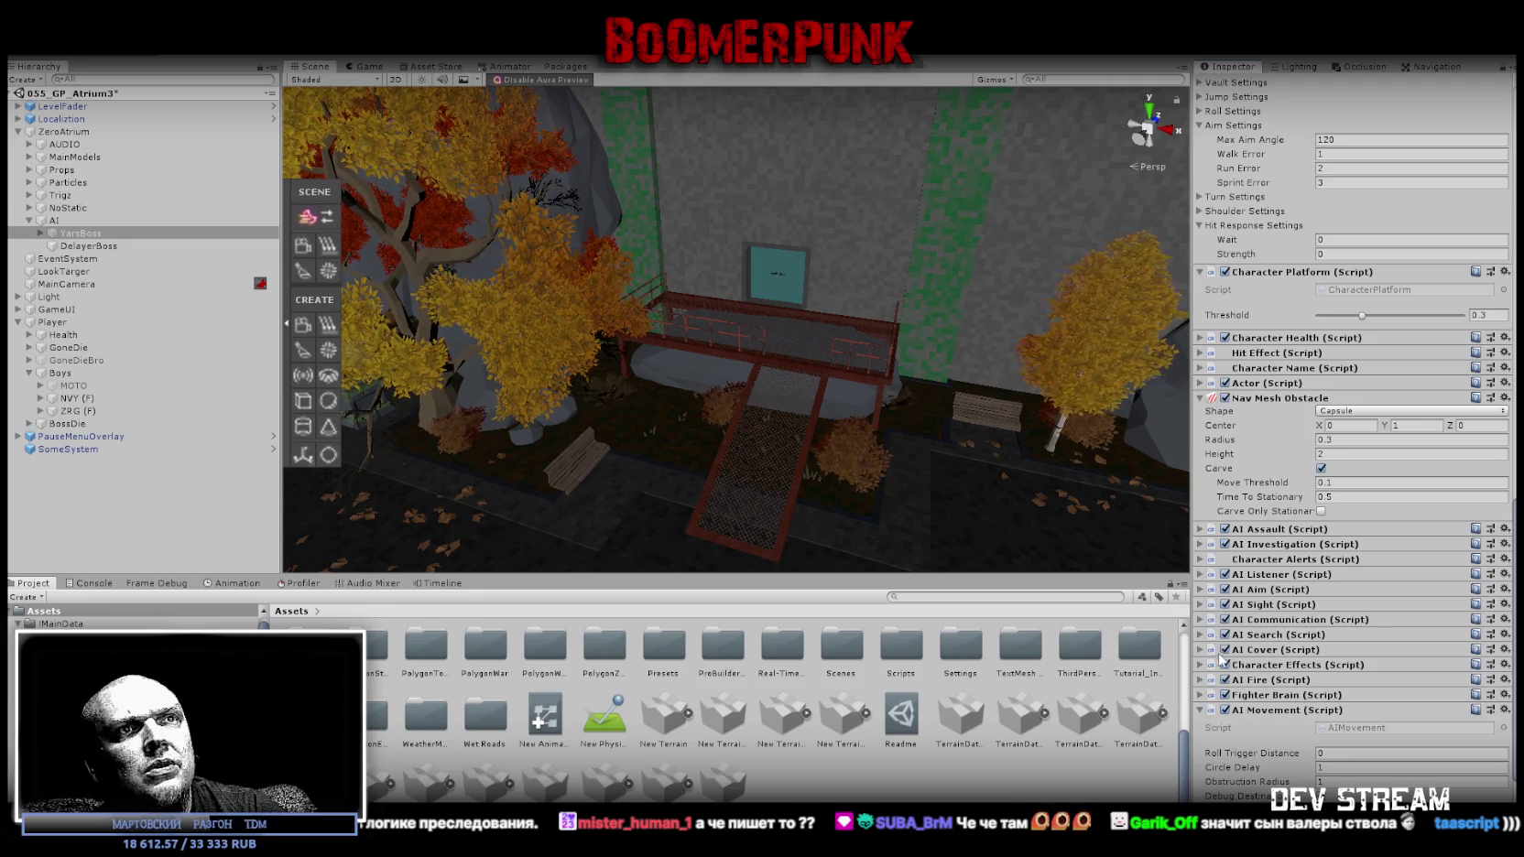
scroll(1287, 701, "down", 2)
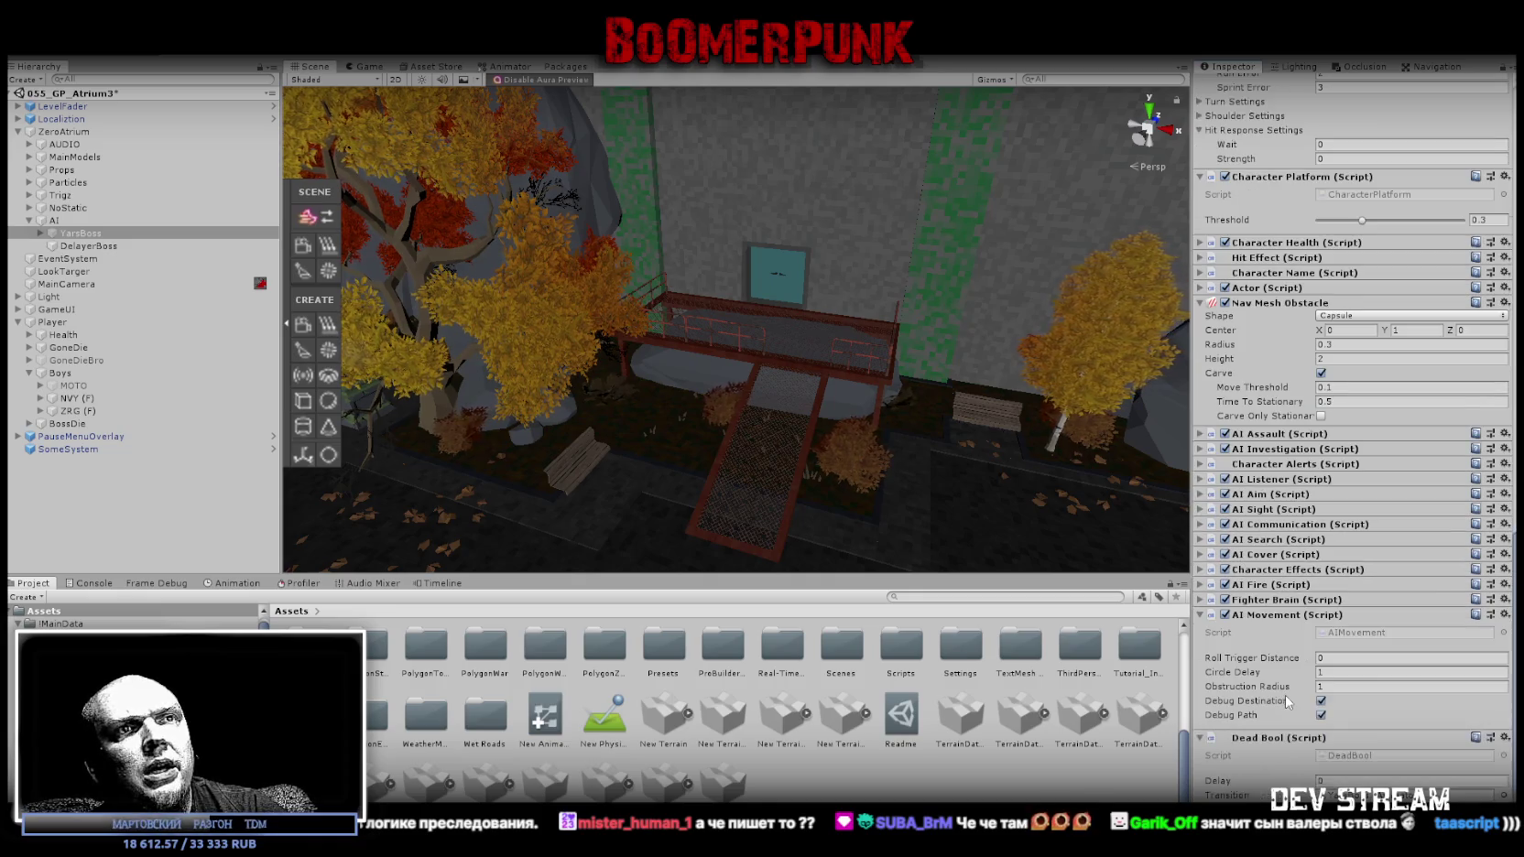
scroll(1292, 692, "down", 1)
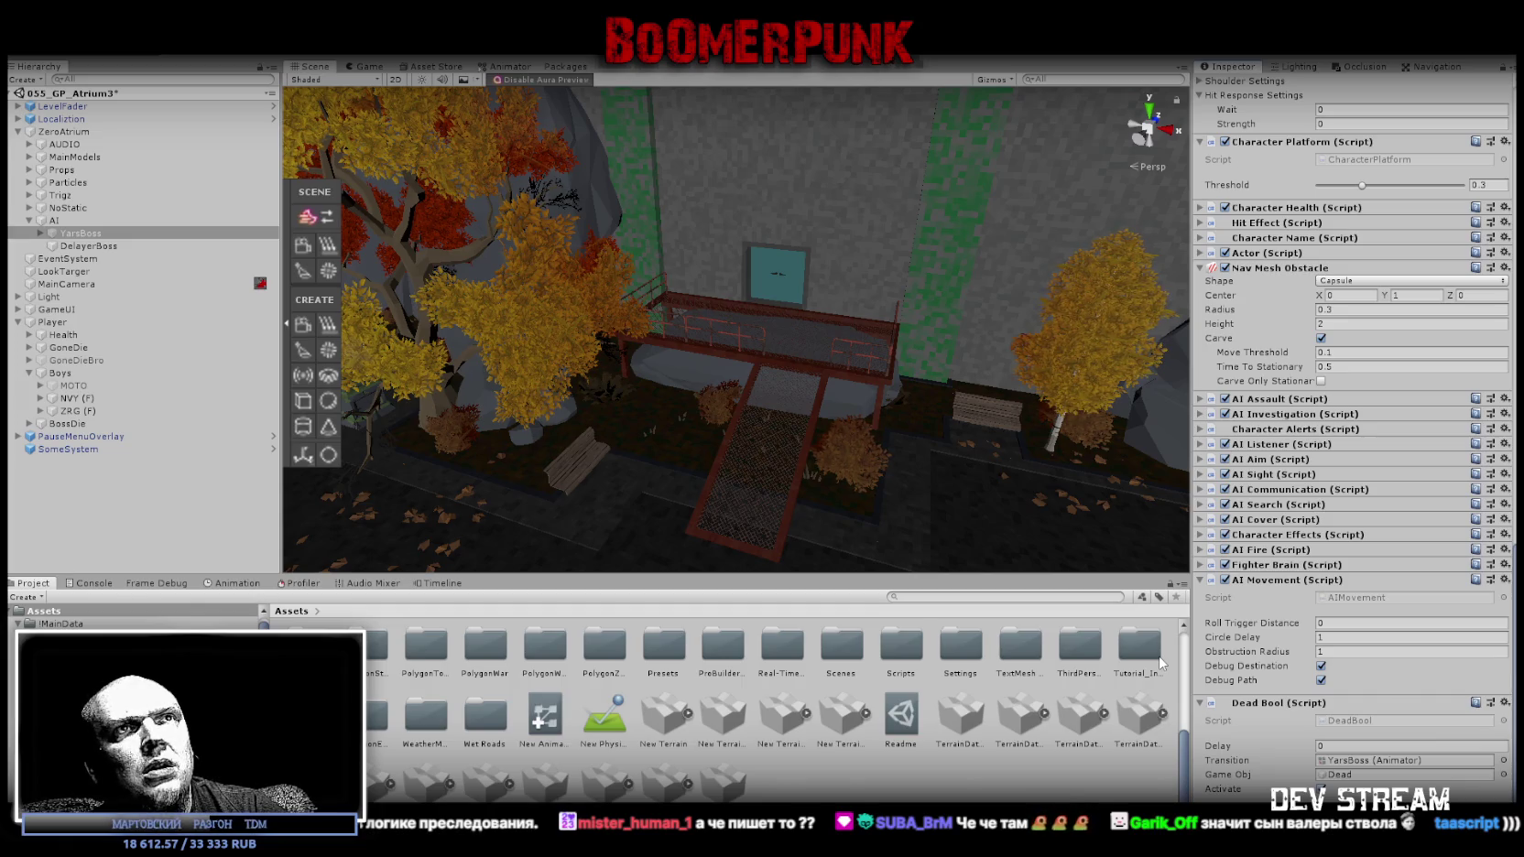
scroll(1159, 658, "up", 3)
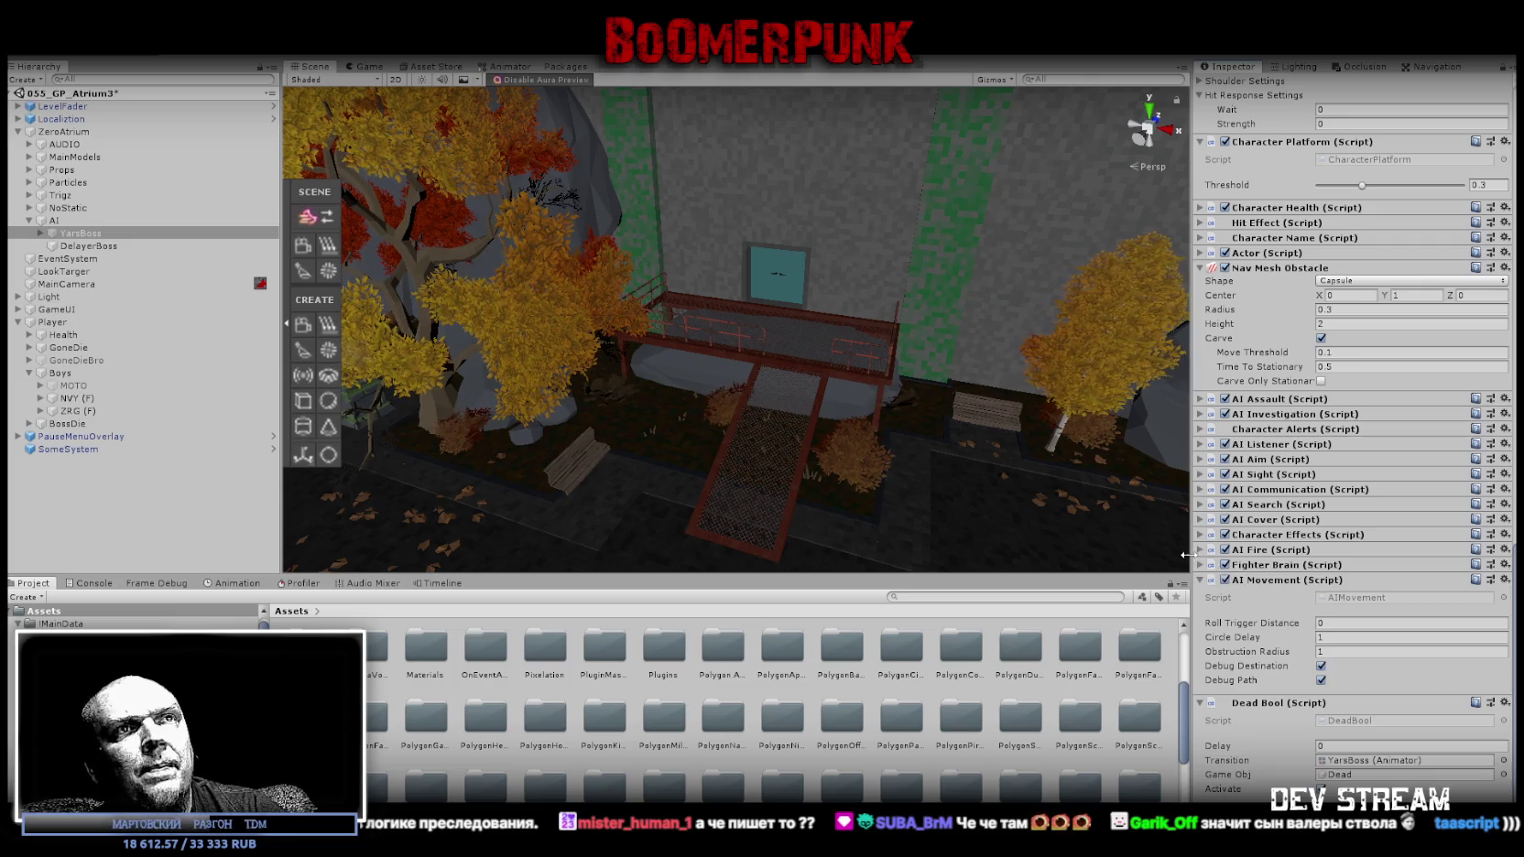
left_click(1218, 566)
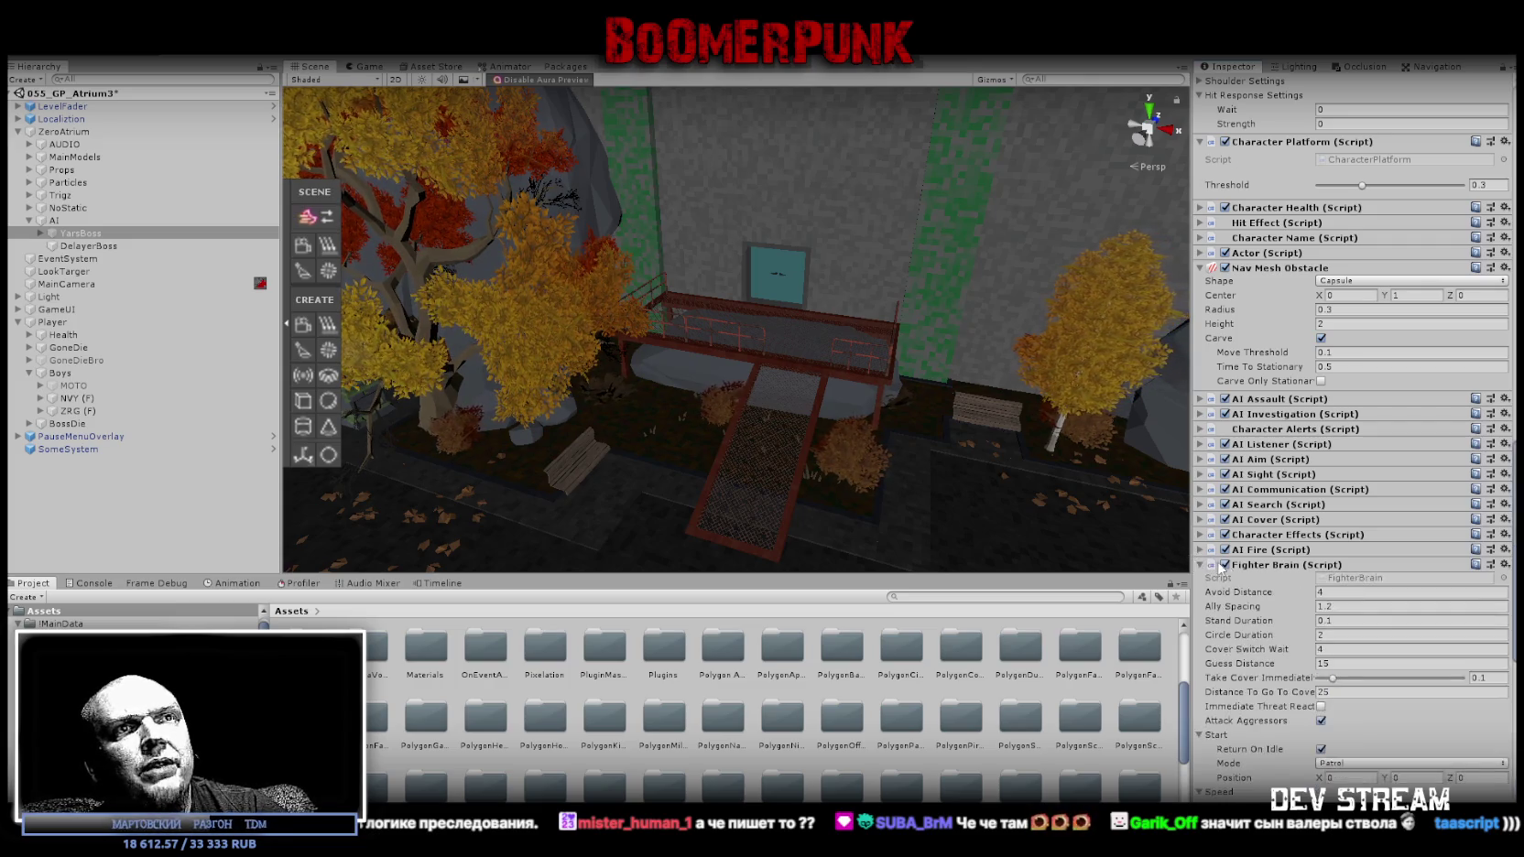
scroll(1227, 570, "down", 5)
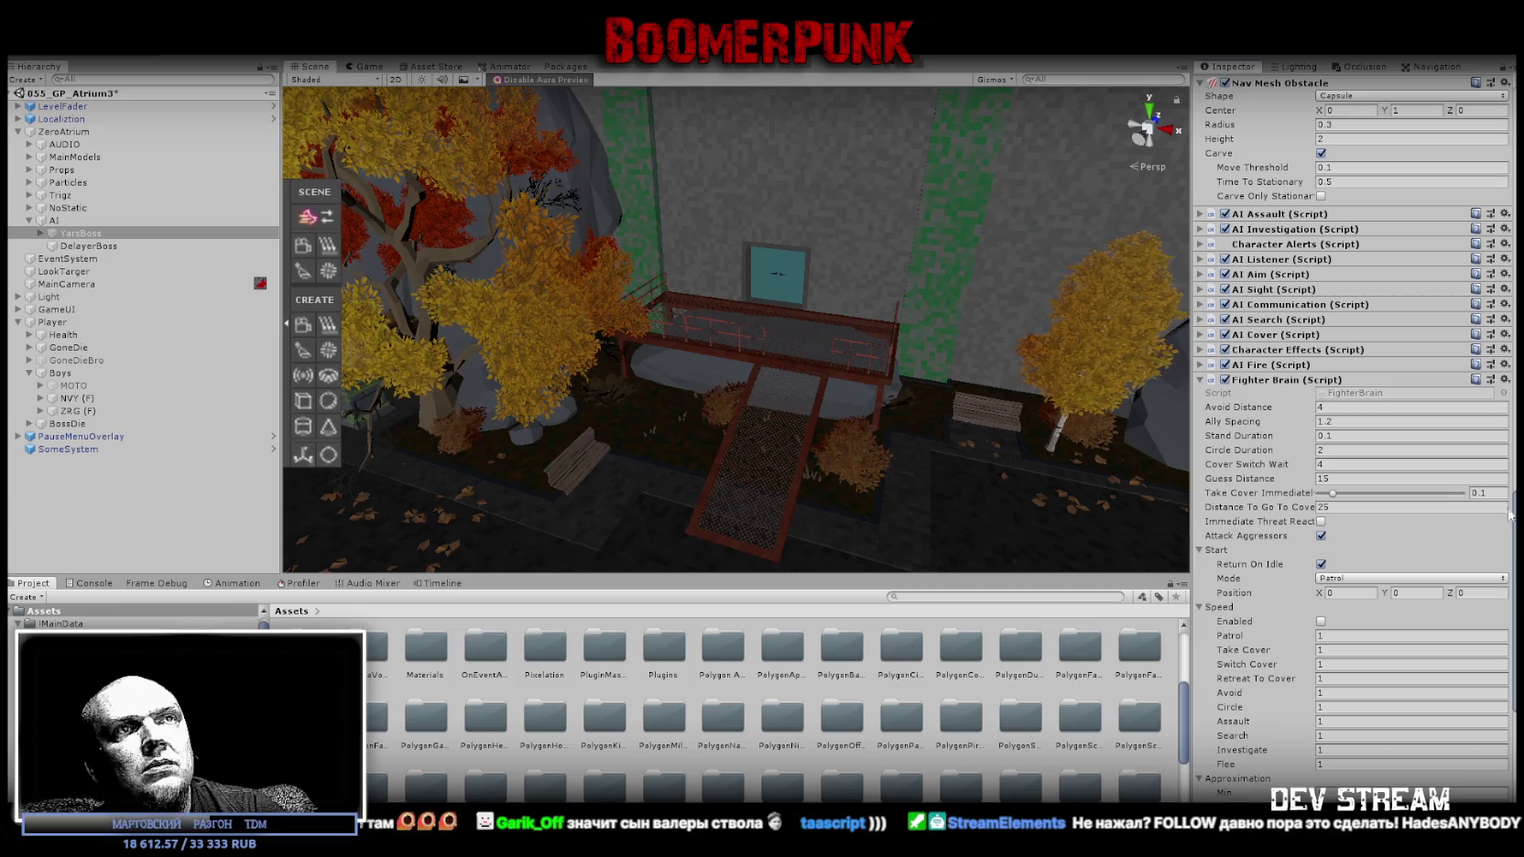
Glance at the Console, then open the Project's Prefabs folder and bring up its context menu.
left_click(84, 587)
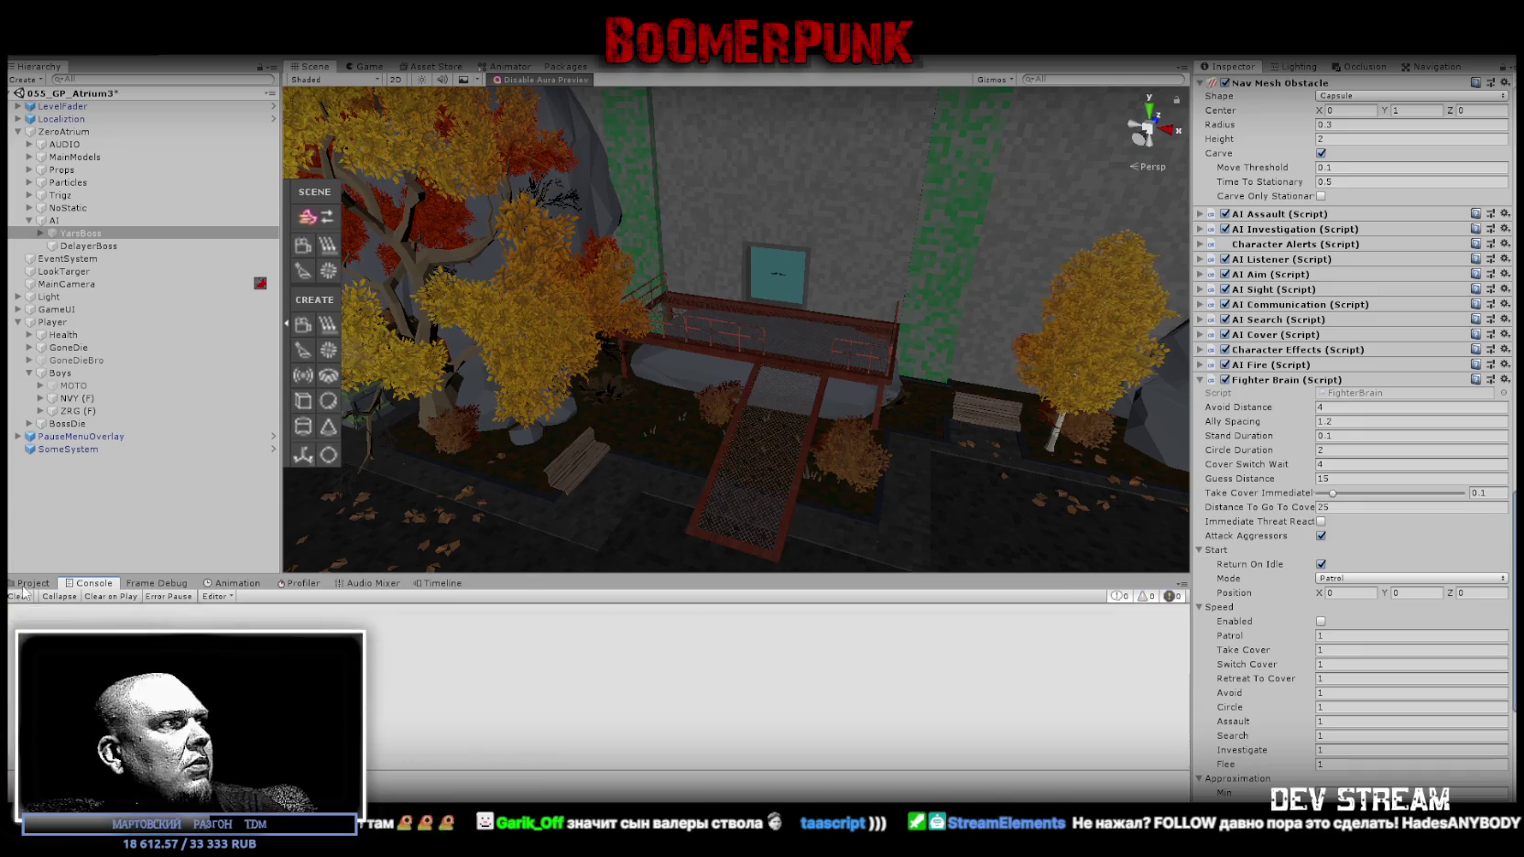
left_click(32, 583)
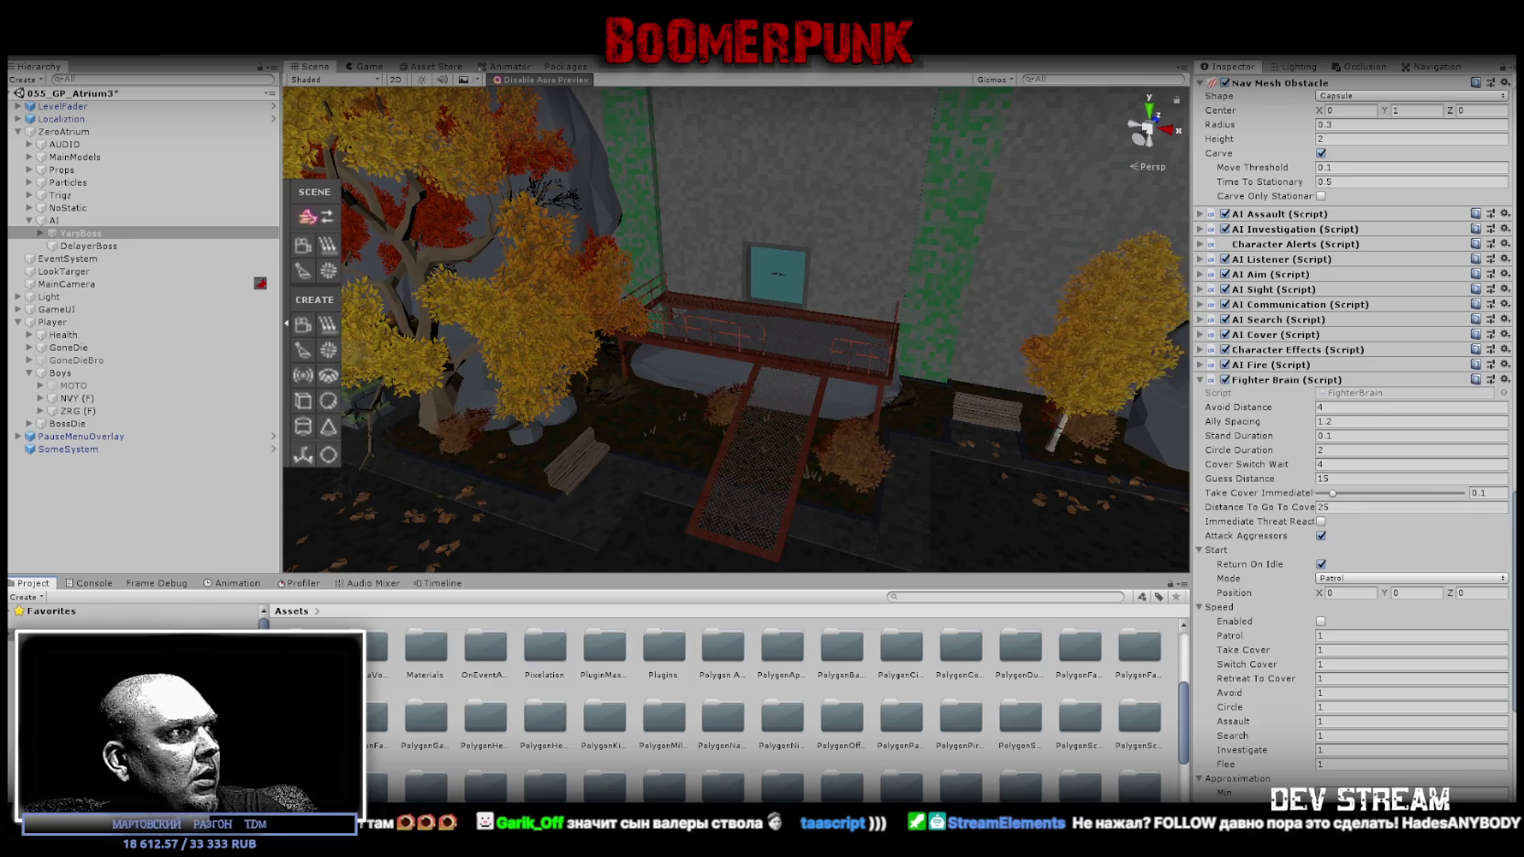
scroll(137, 618, "down", 2)
scroll(138, 615, "down", 3)
left_click(69, 704)
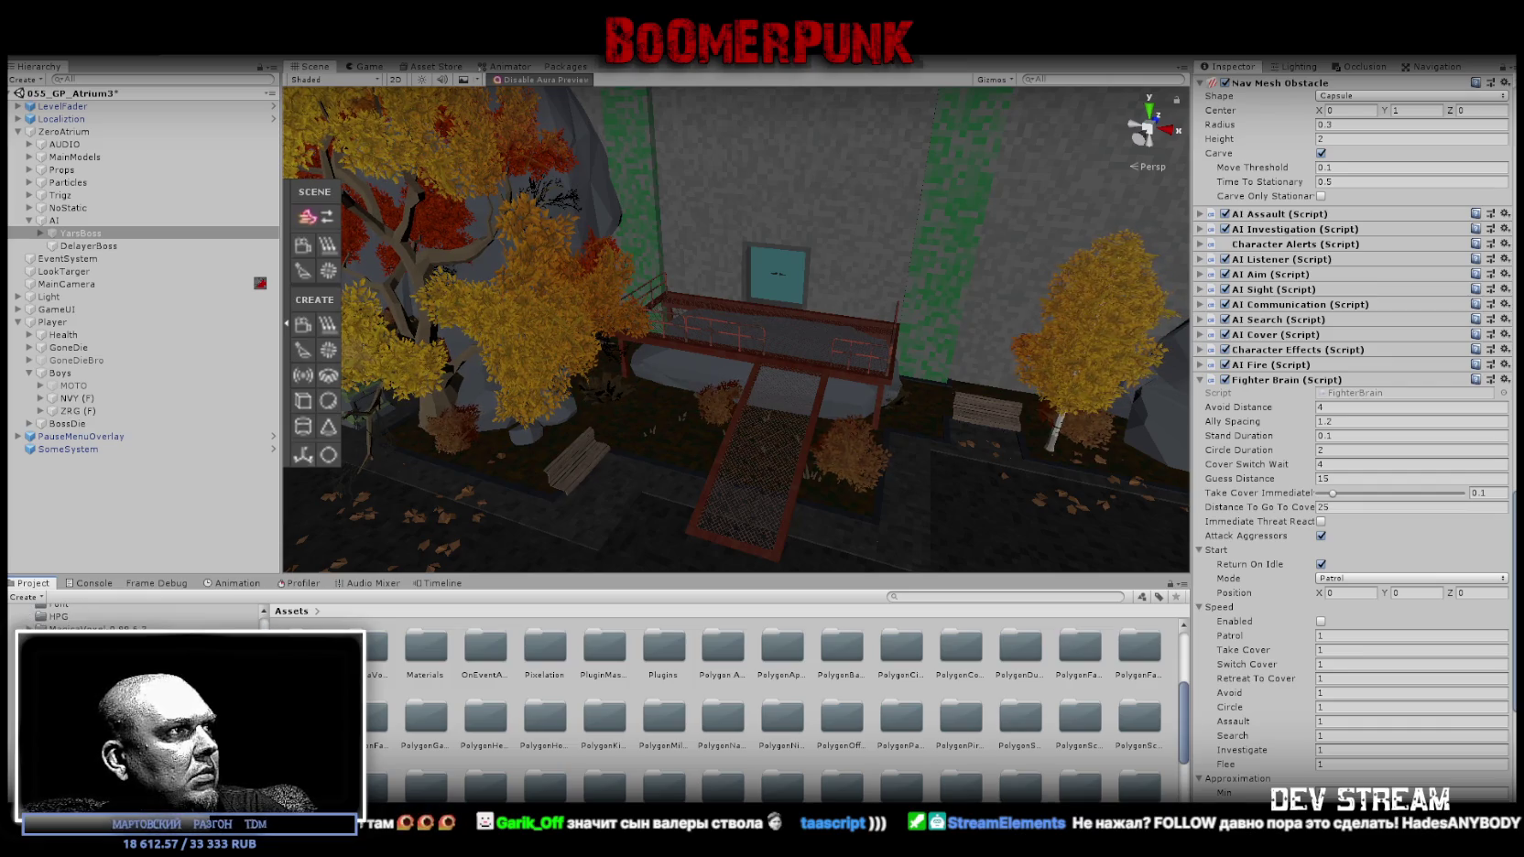
right_click(69, 703)
Create a BOSSES folder inside Prefabs and drag YarsBoss into it as a prefab.
mouse_move(213, 328)
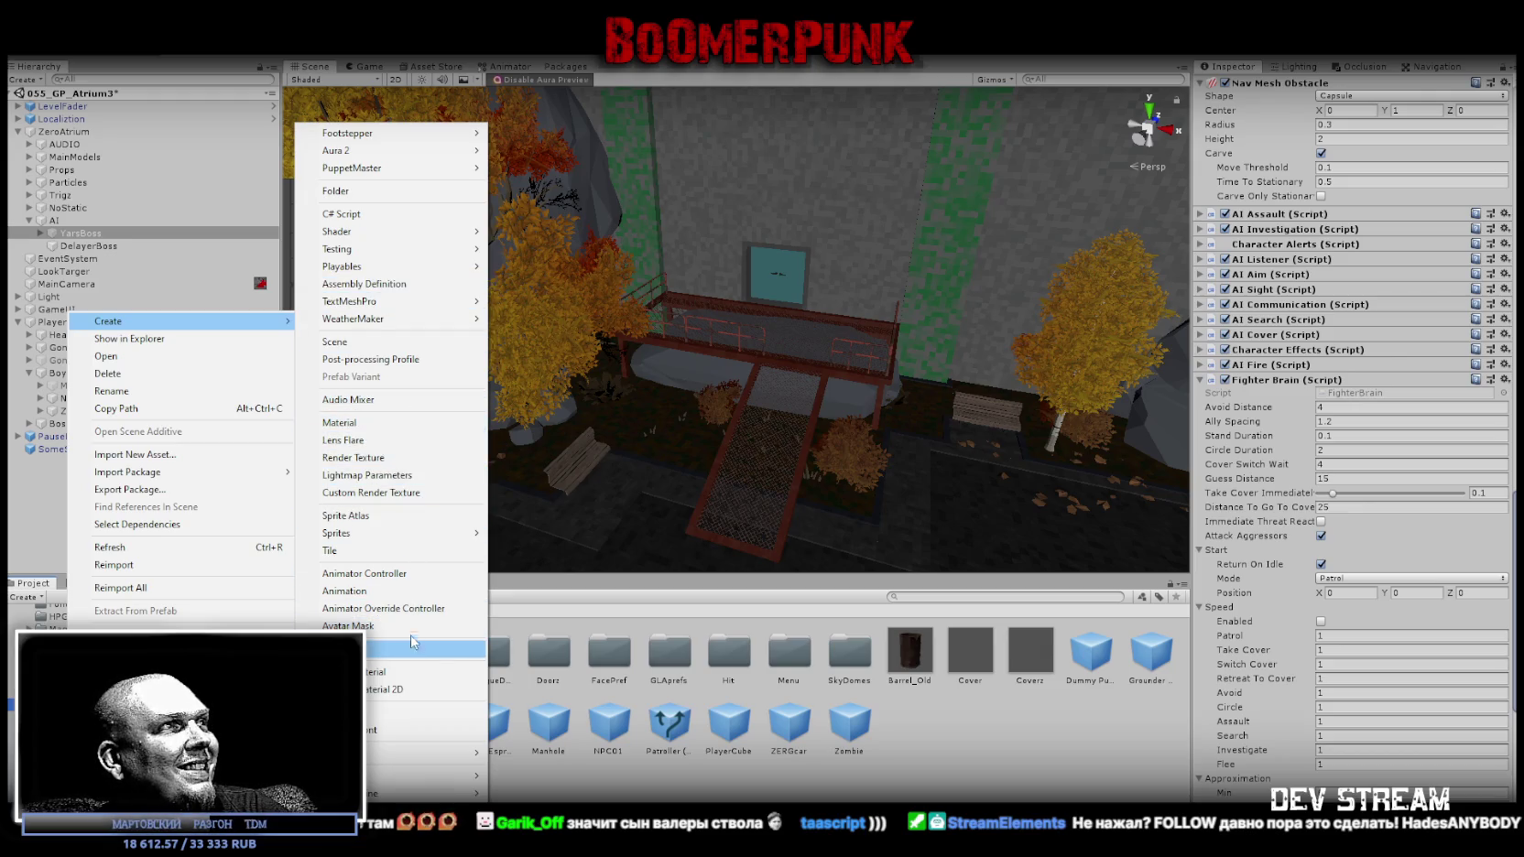
left_click(360, 191)
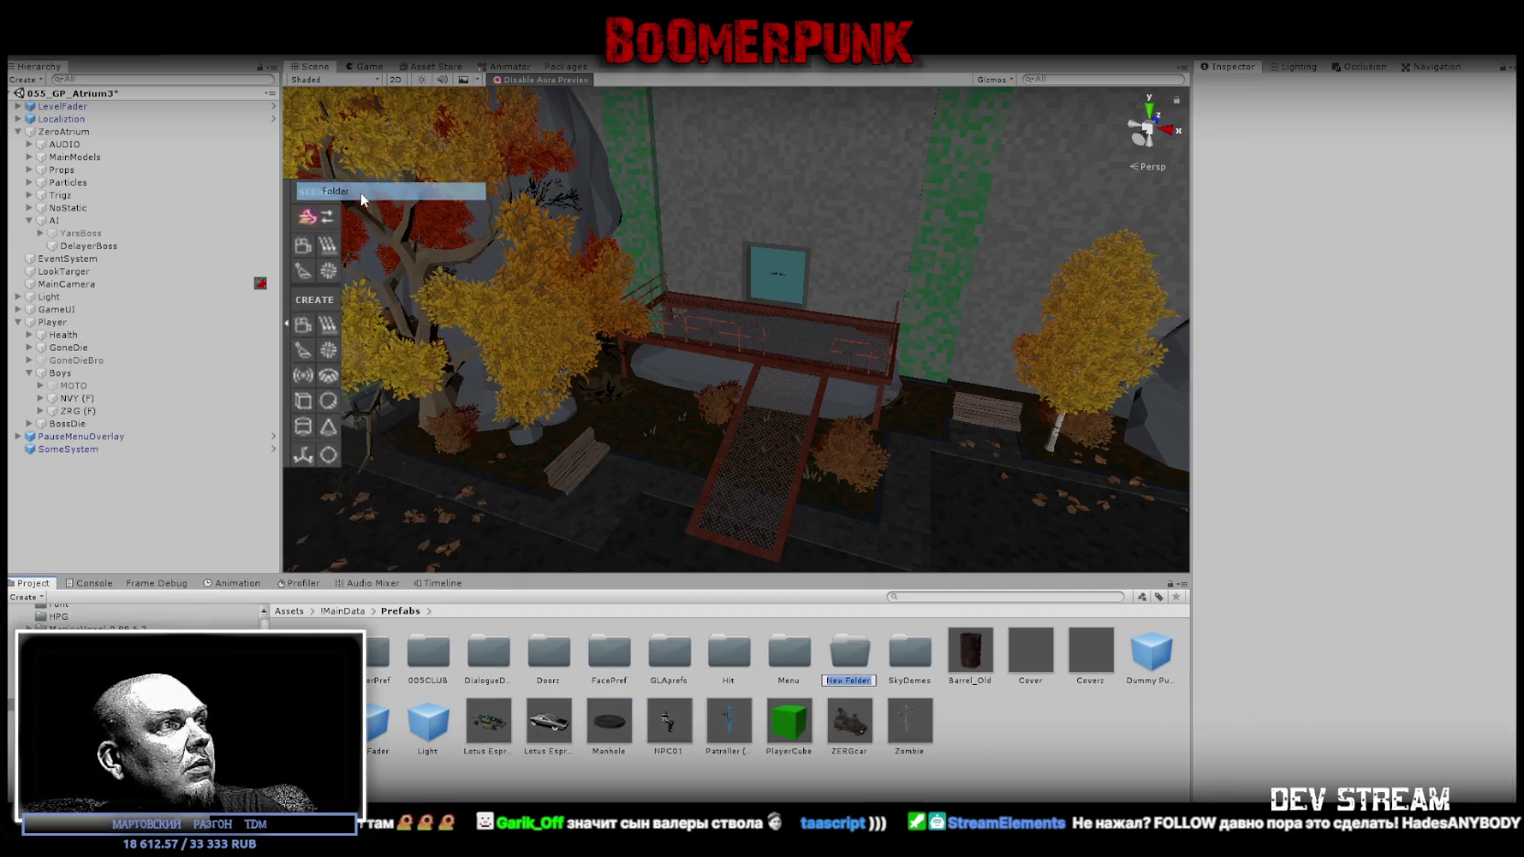
key("BackSpace")
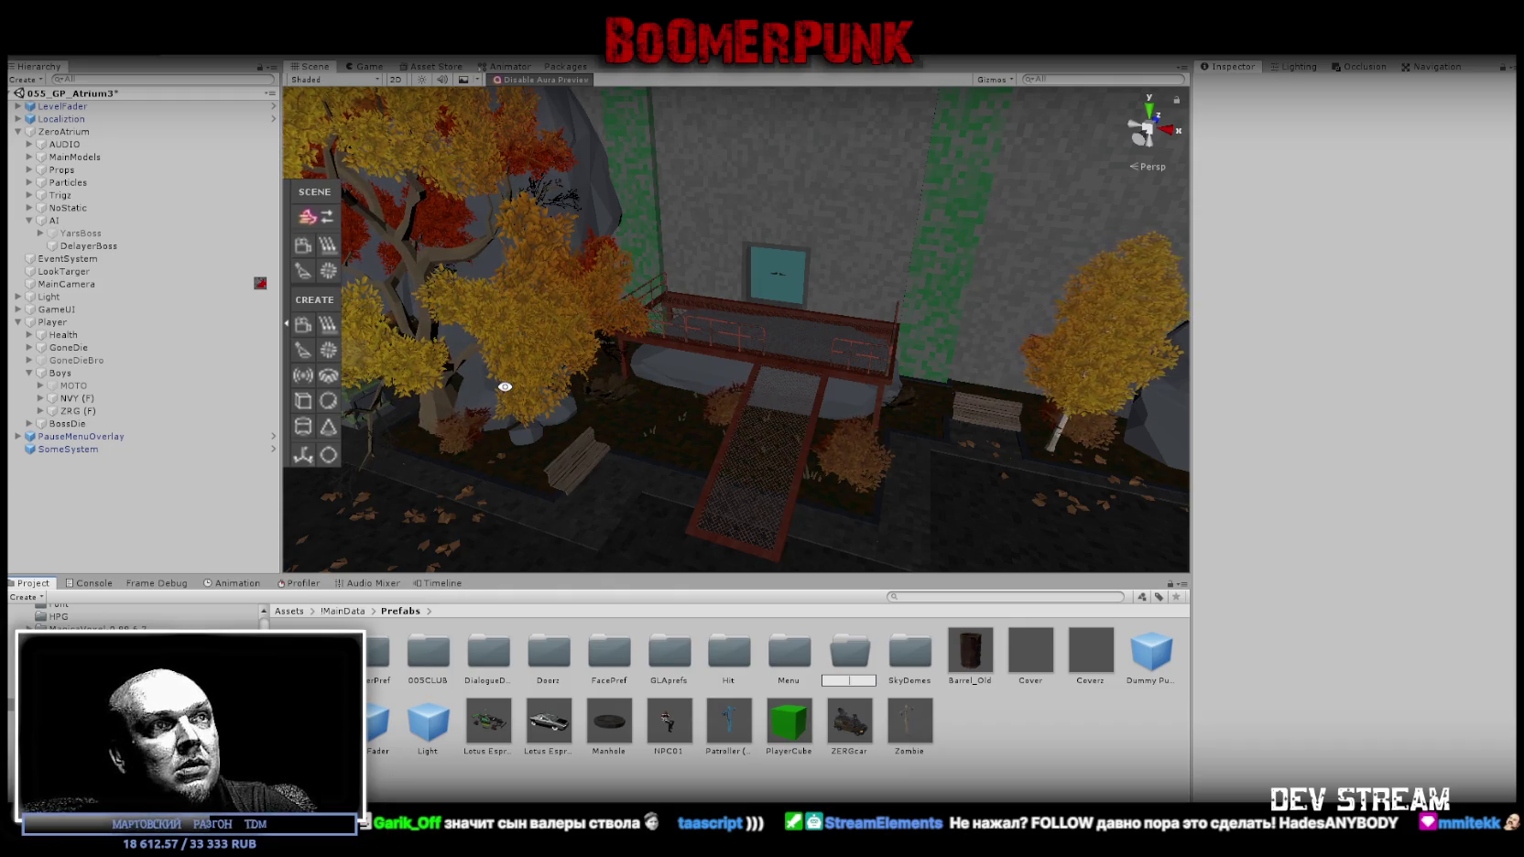
type("BOSS")
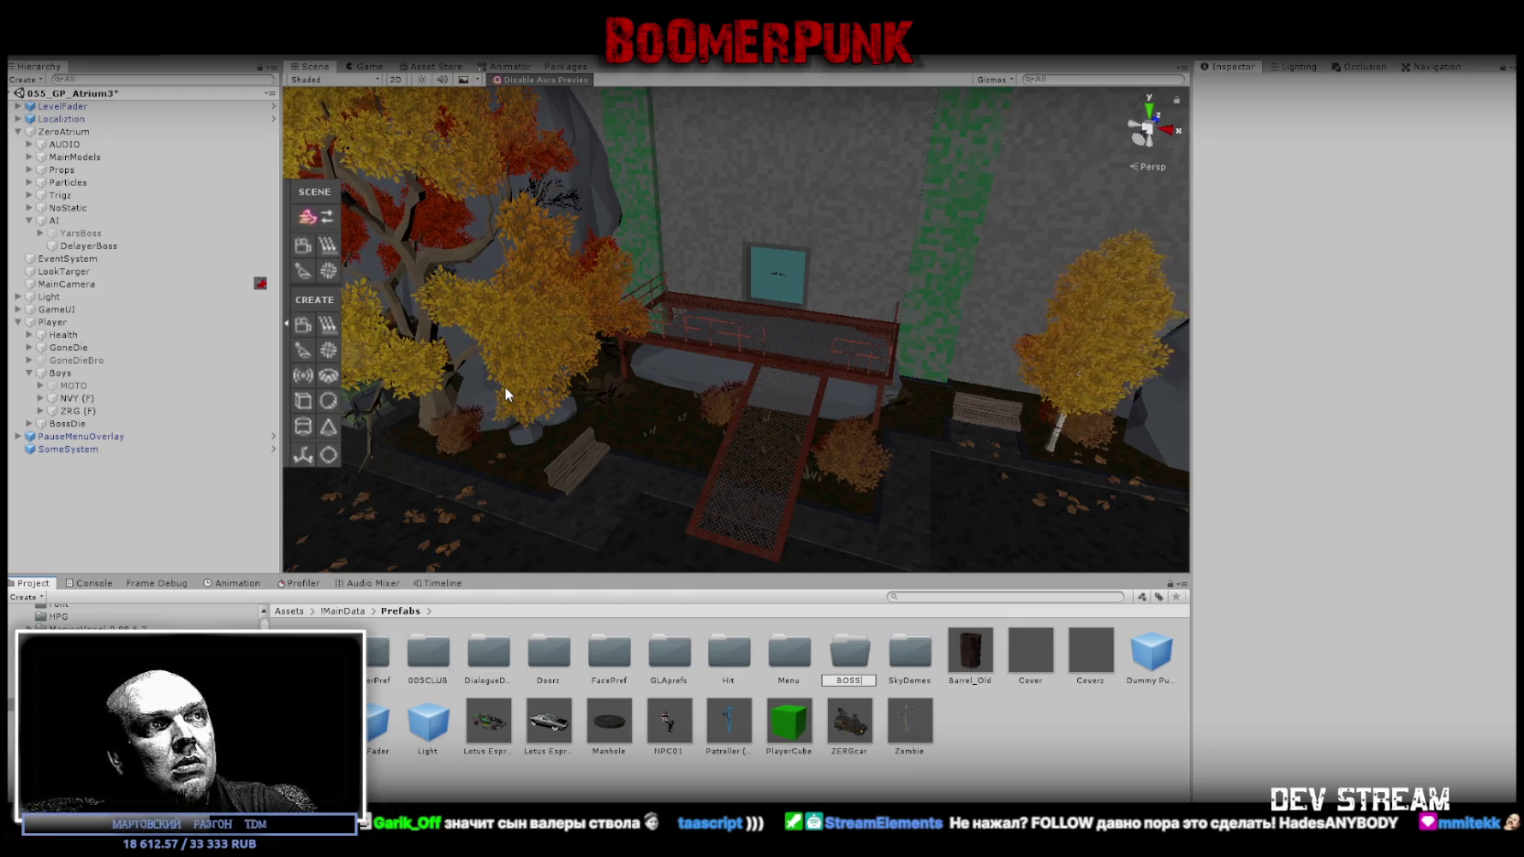
type("ES")
key("Return")
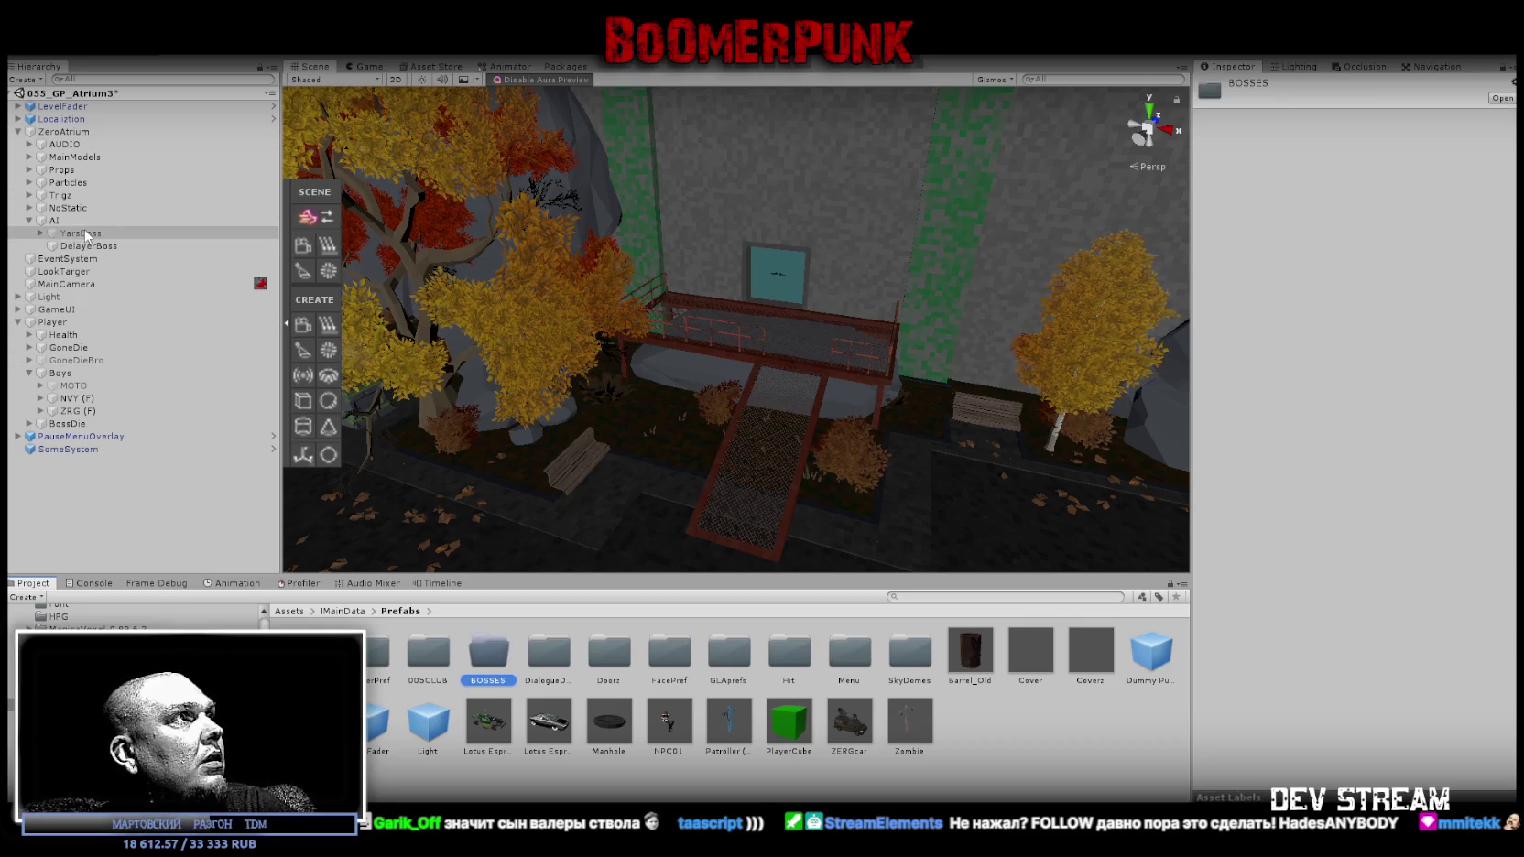
left_click_drag(488, 661, 488, 662)
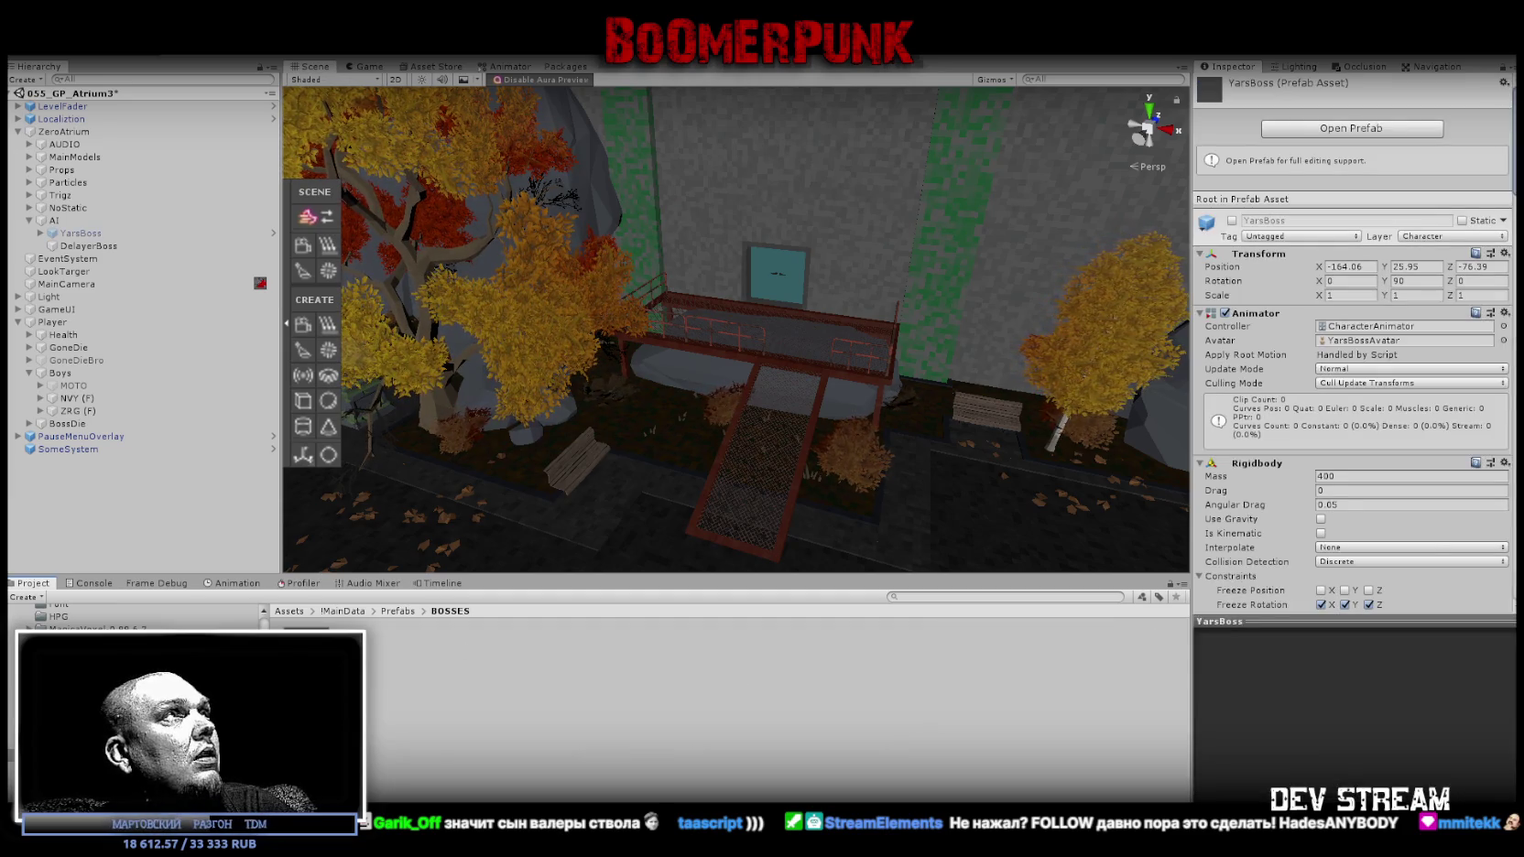
left_click(18, 50)
Open the 020_GP_Tsar2 scene, saving the 055_GP_Atrium3 changes when prompted.
left_click(518, 147)
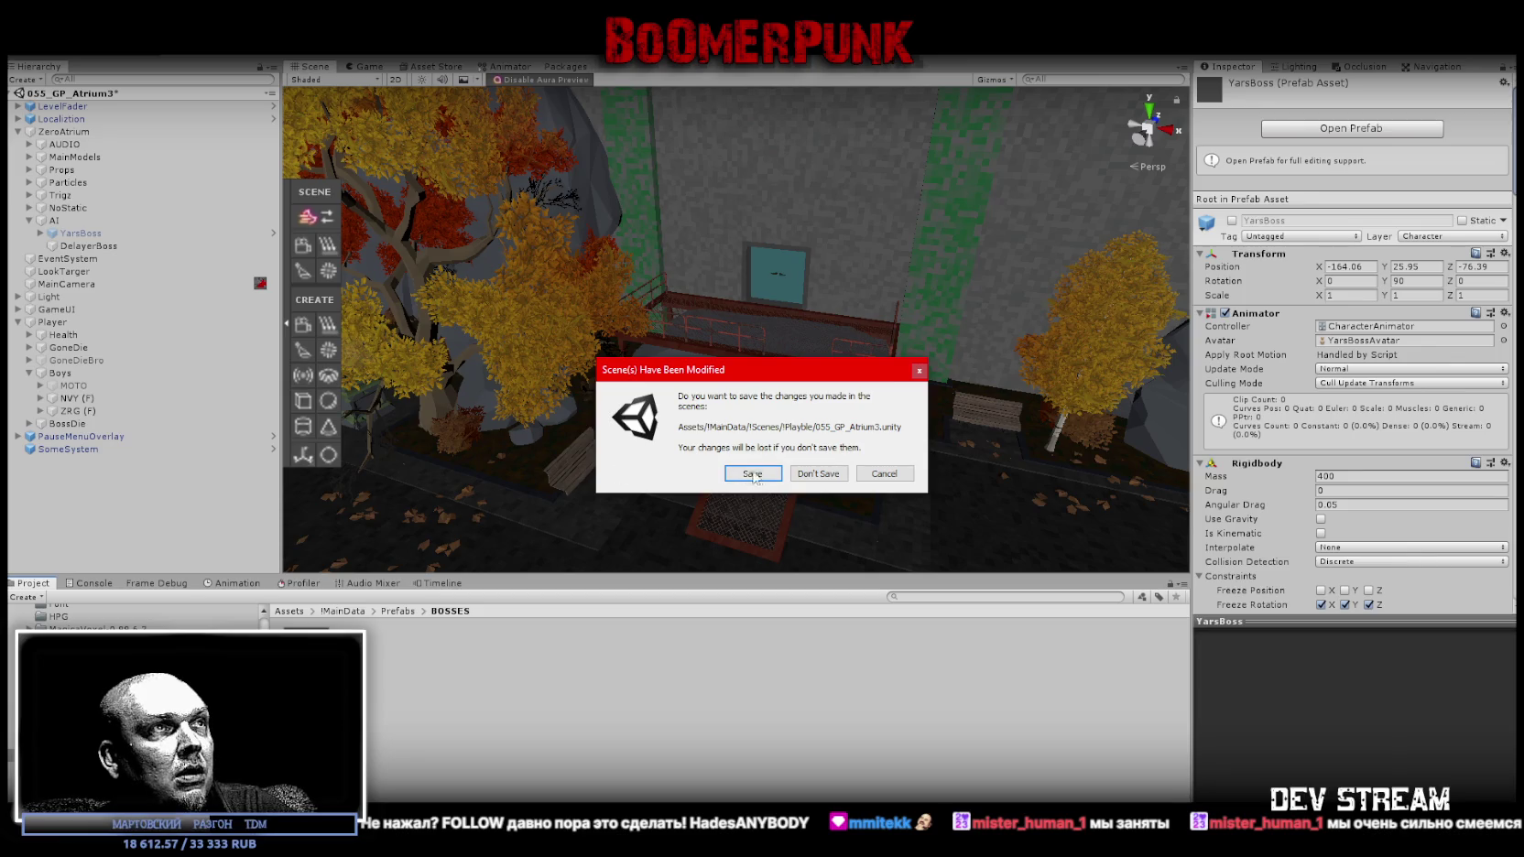
left_click(753, 474)
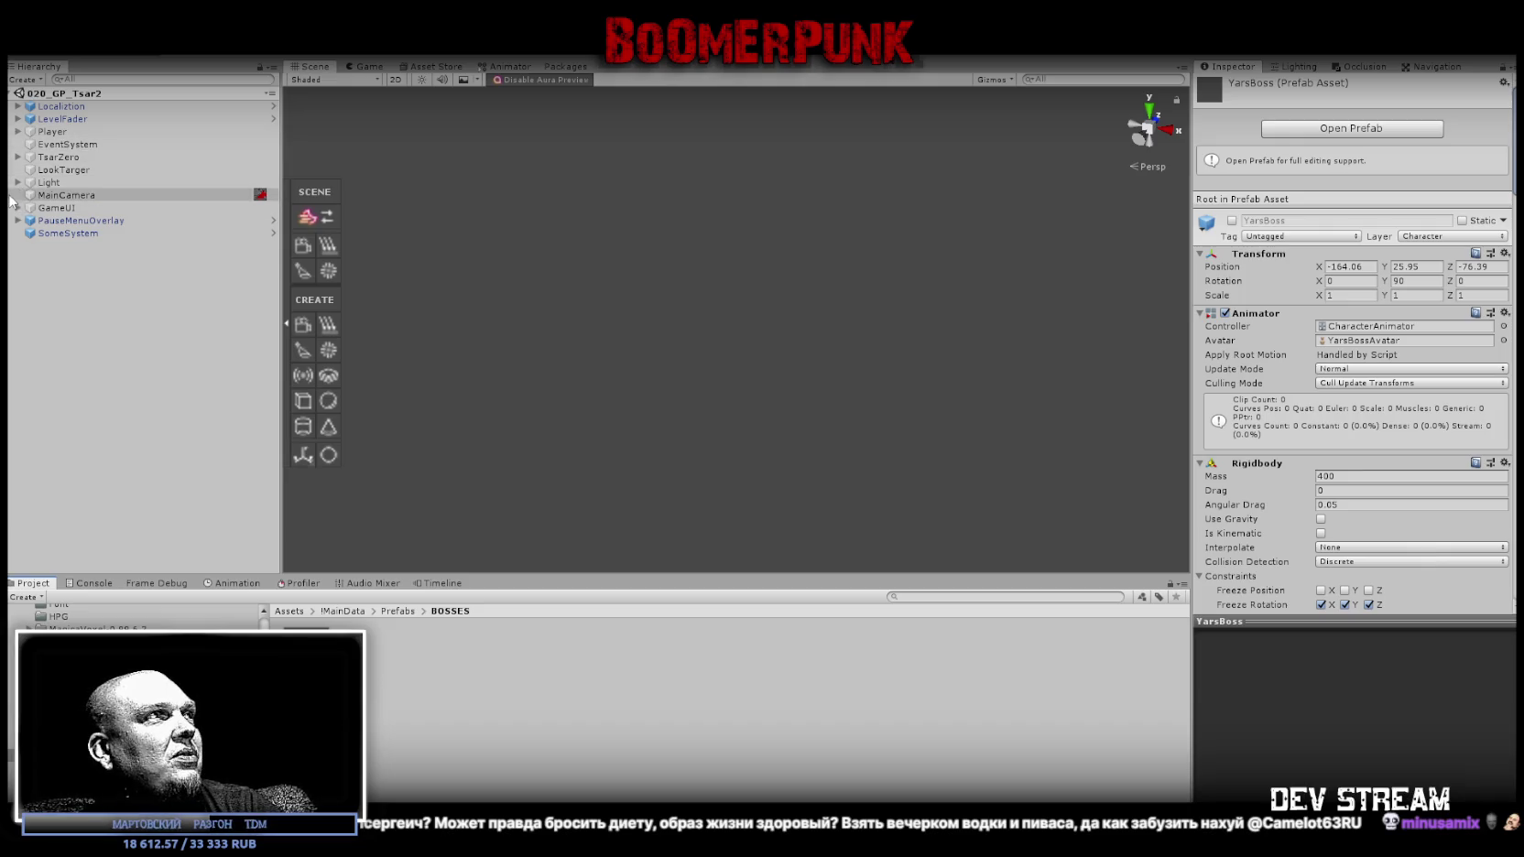
Expand TsarZero > AI > Welcome and select AIEnemy07, briefly opening the YarsBoss prefab's context menu.
left_click(37, 156)
left_click(18, 156)
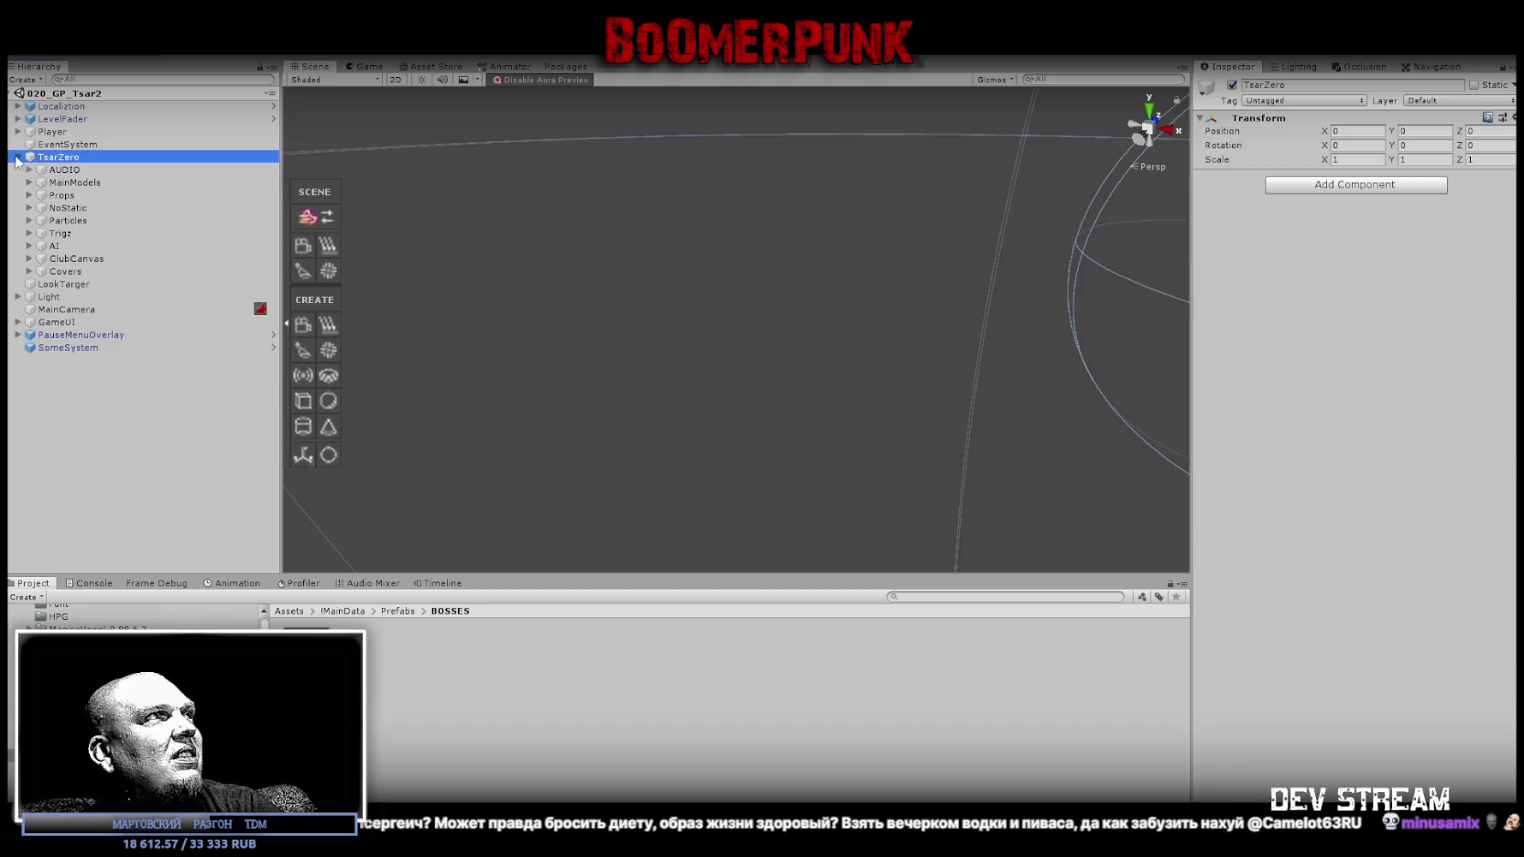
left_click(30, 246)
left_click(42, 258)
left_click(99, 272)
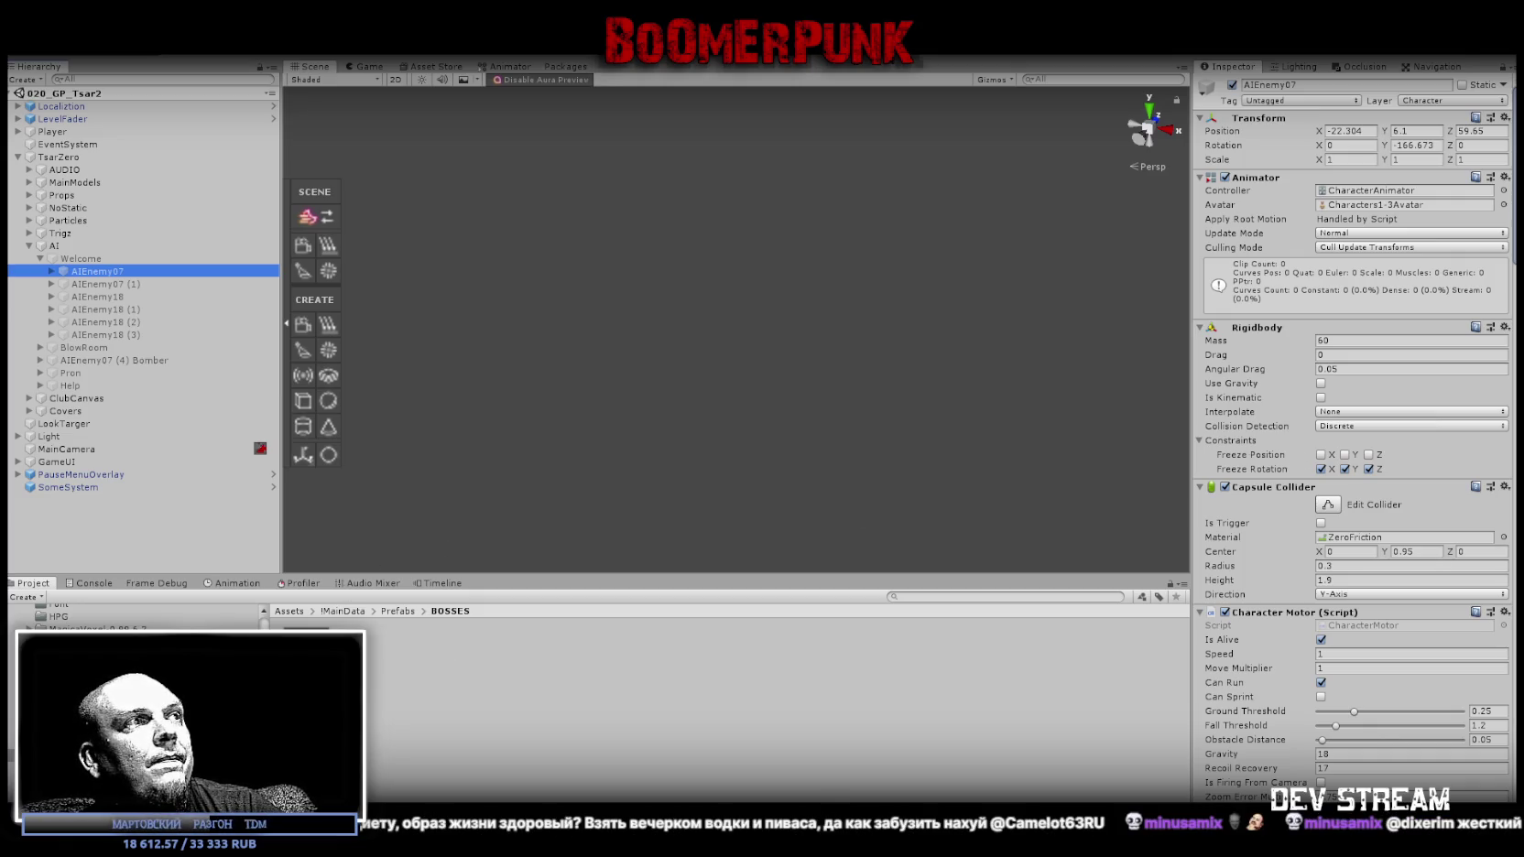
right_click(312, 642)
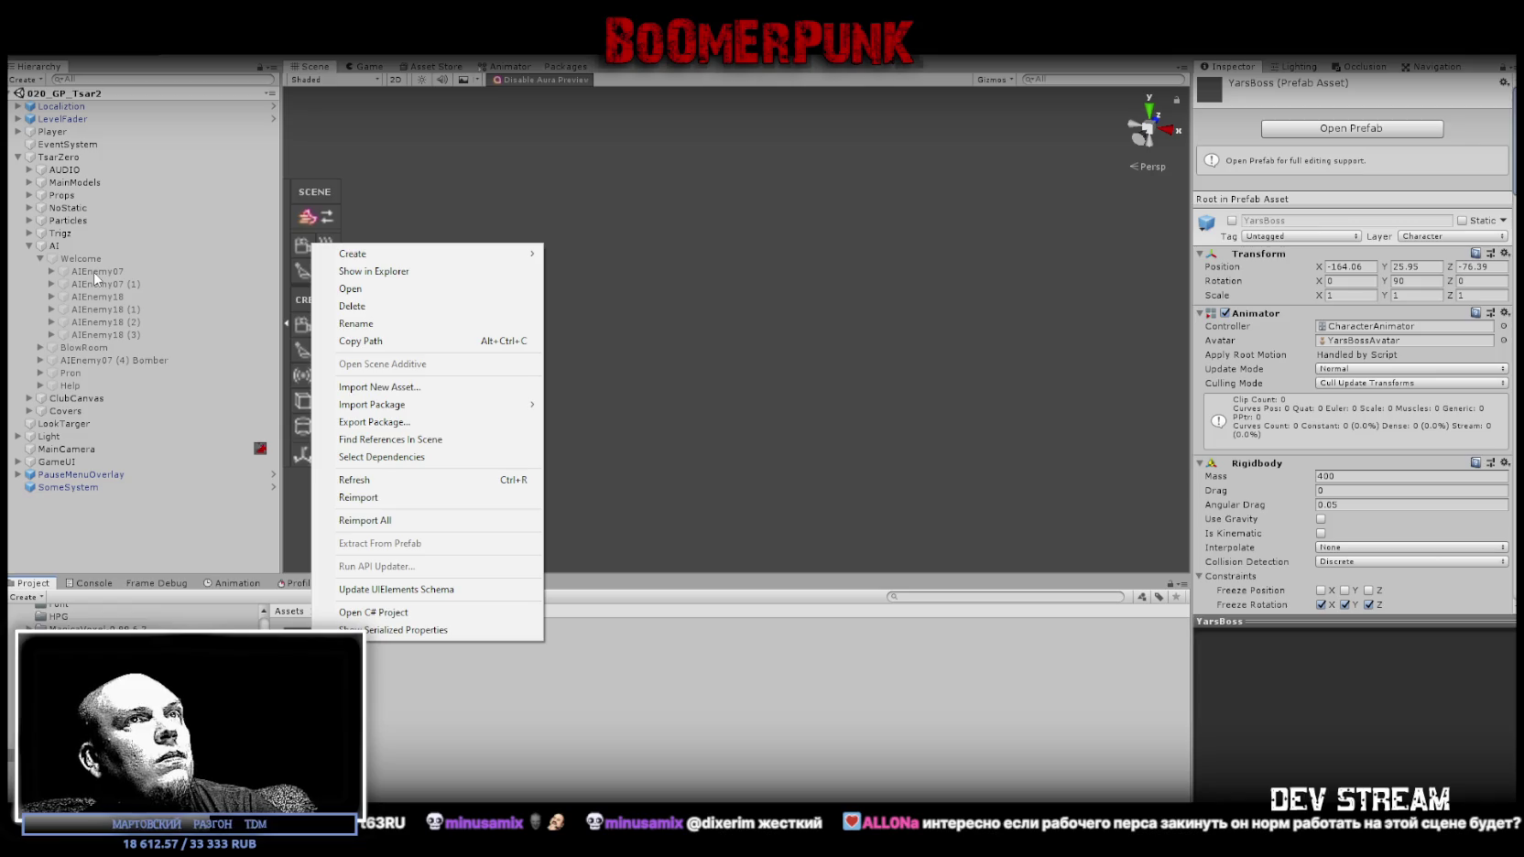
left_click(920, 593)
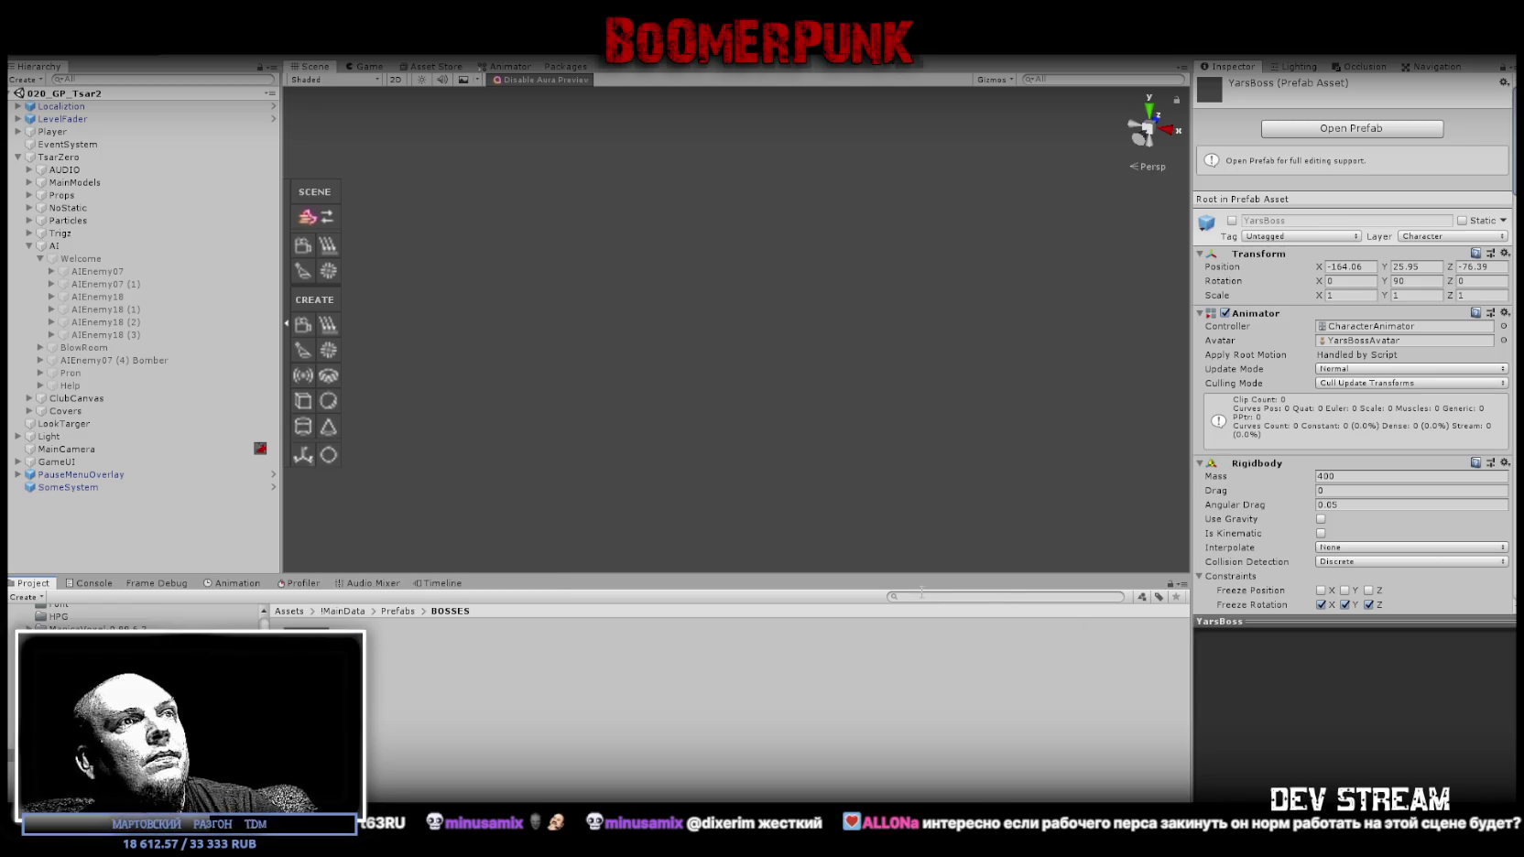
Alternate between AIEnemy07 and the YarsBoss prefab to compare their Inspector values, also checking AIEnemy07 (1).
scroll(1390, 243, "down", 4)
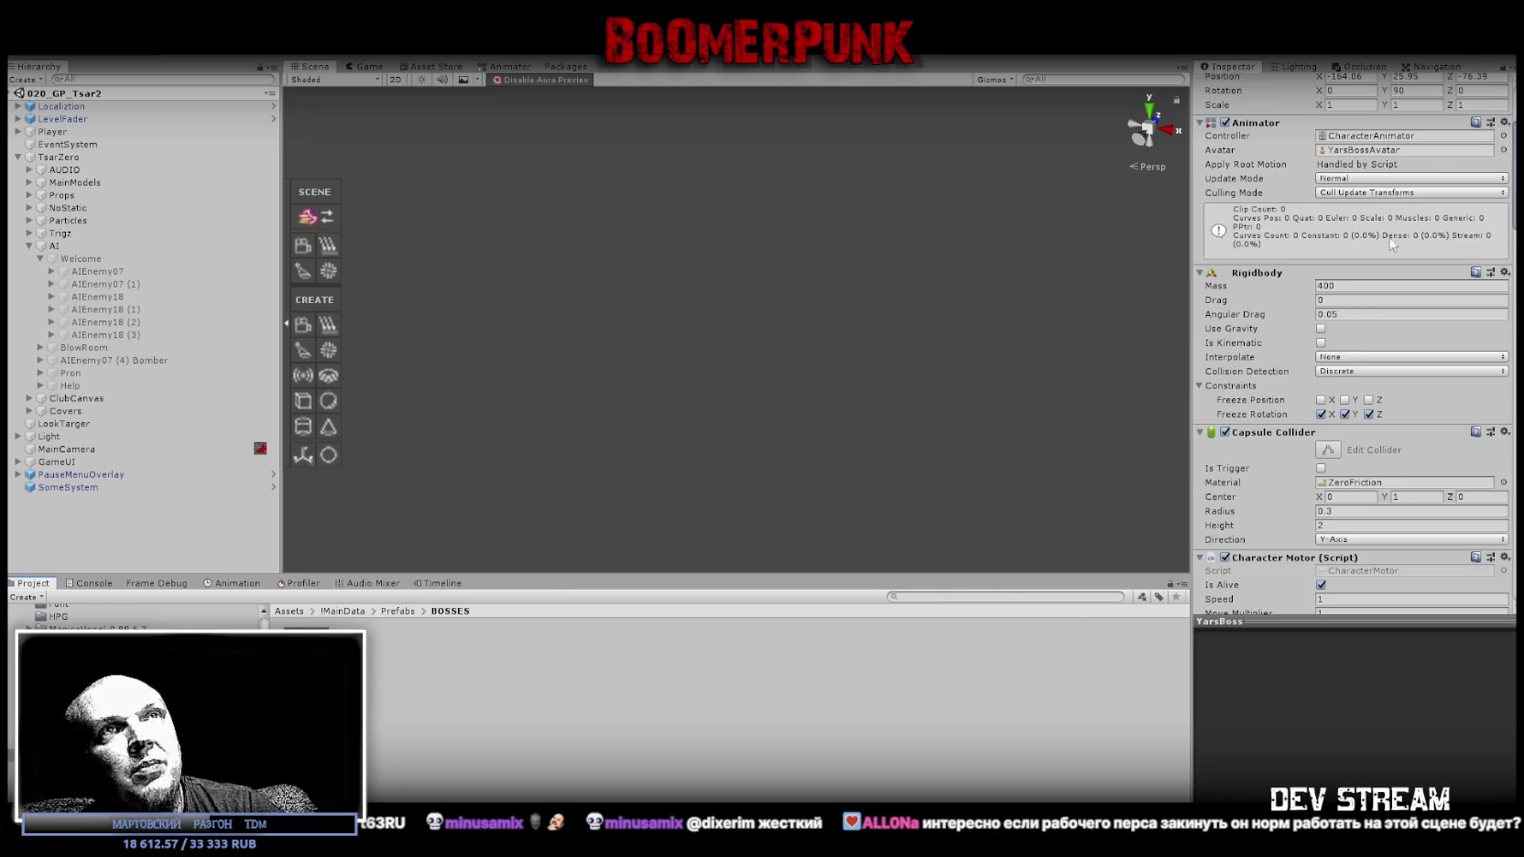
left_click(97, 272)
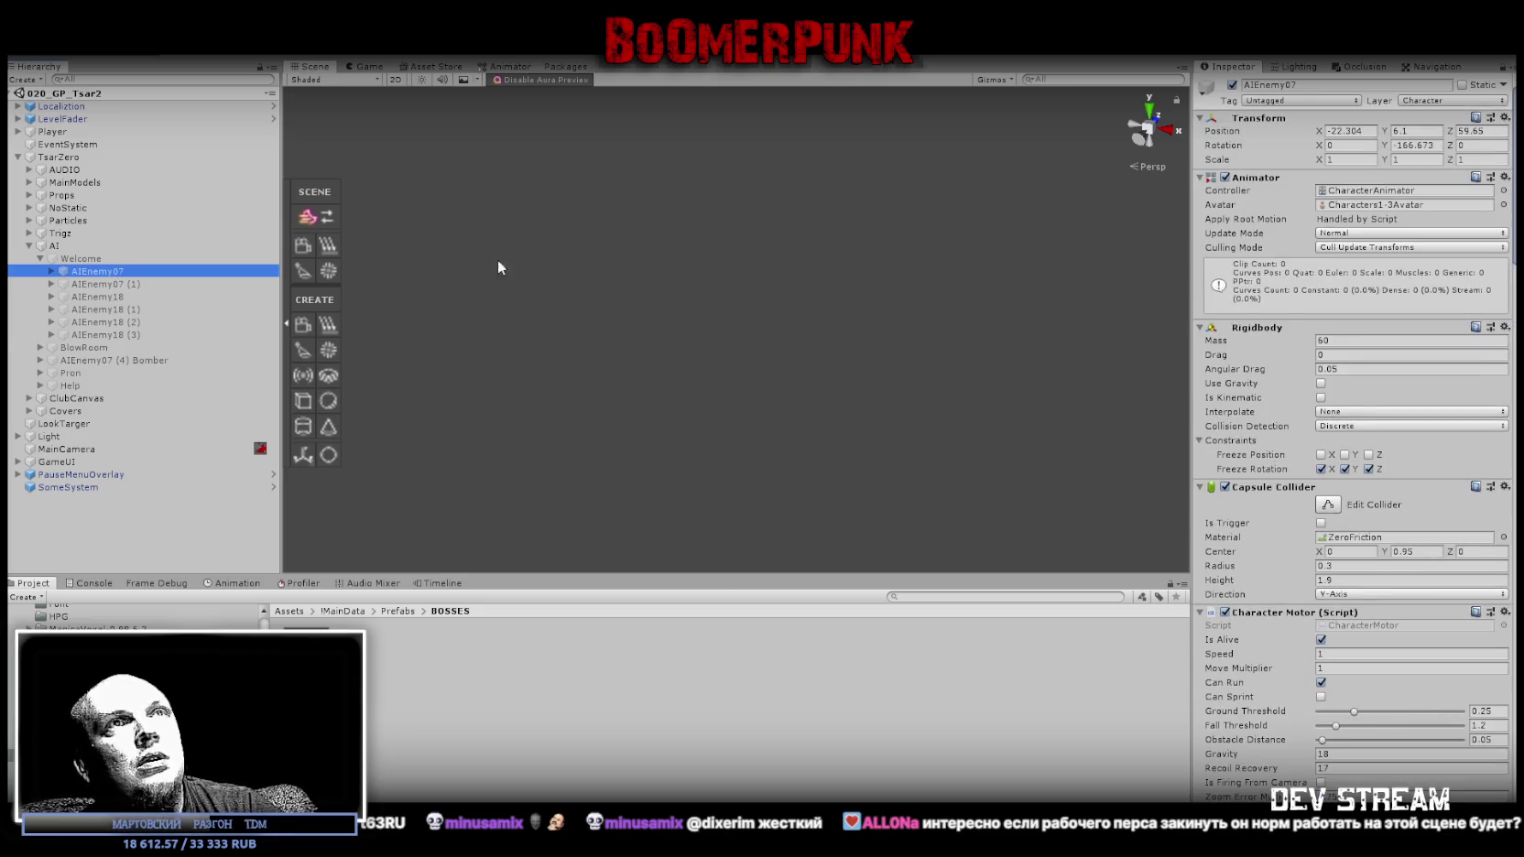
left_click(307, 655)
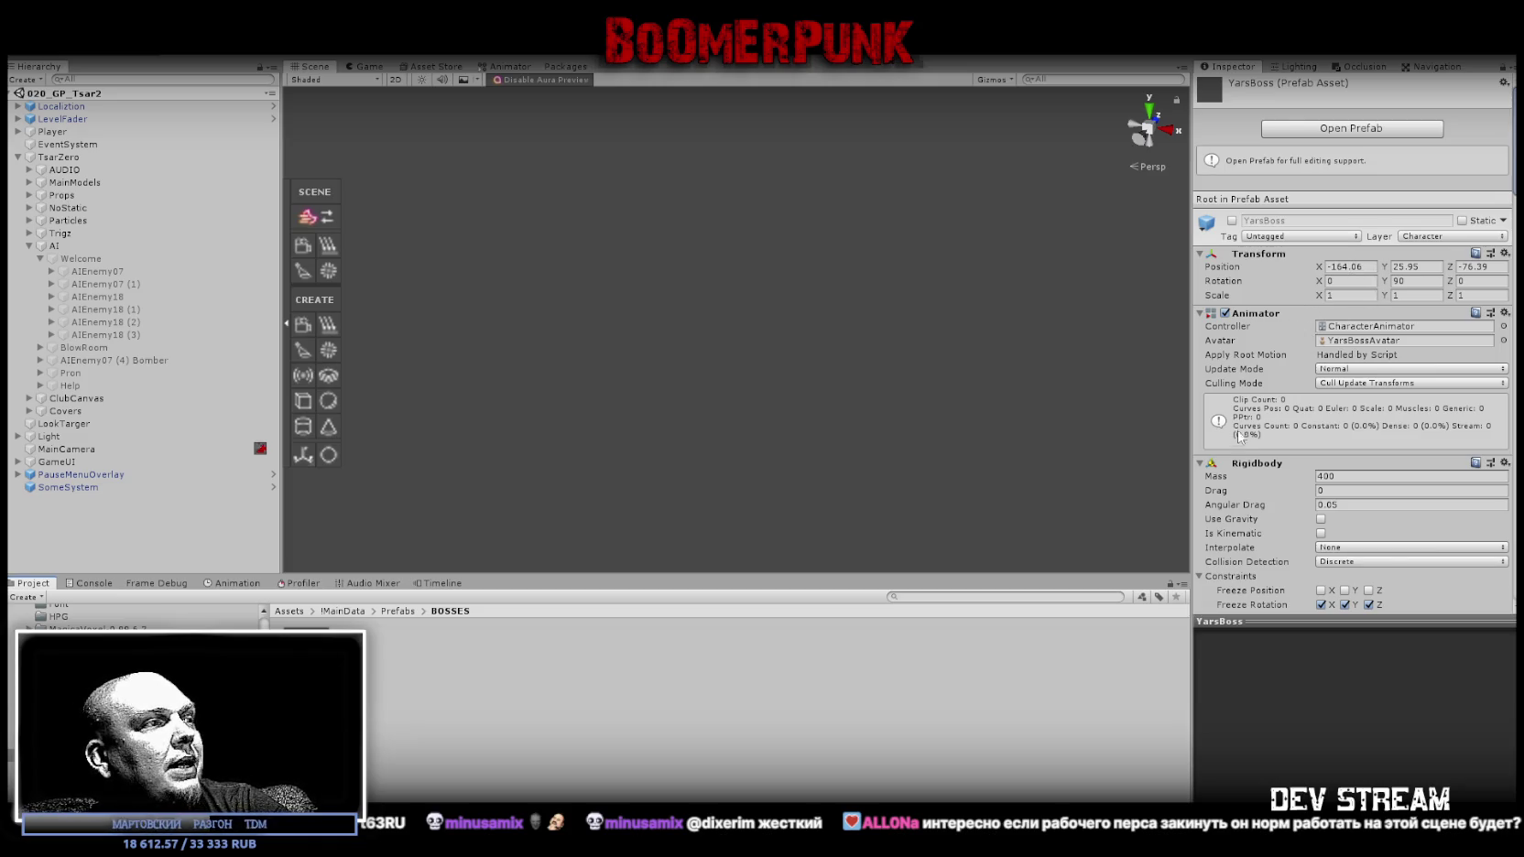
left_click(96, 271)
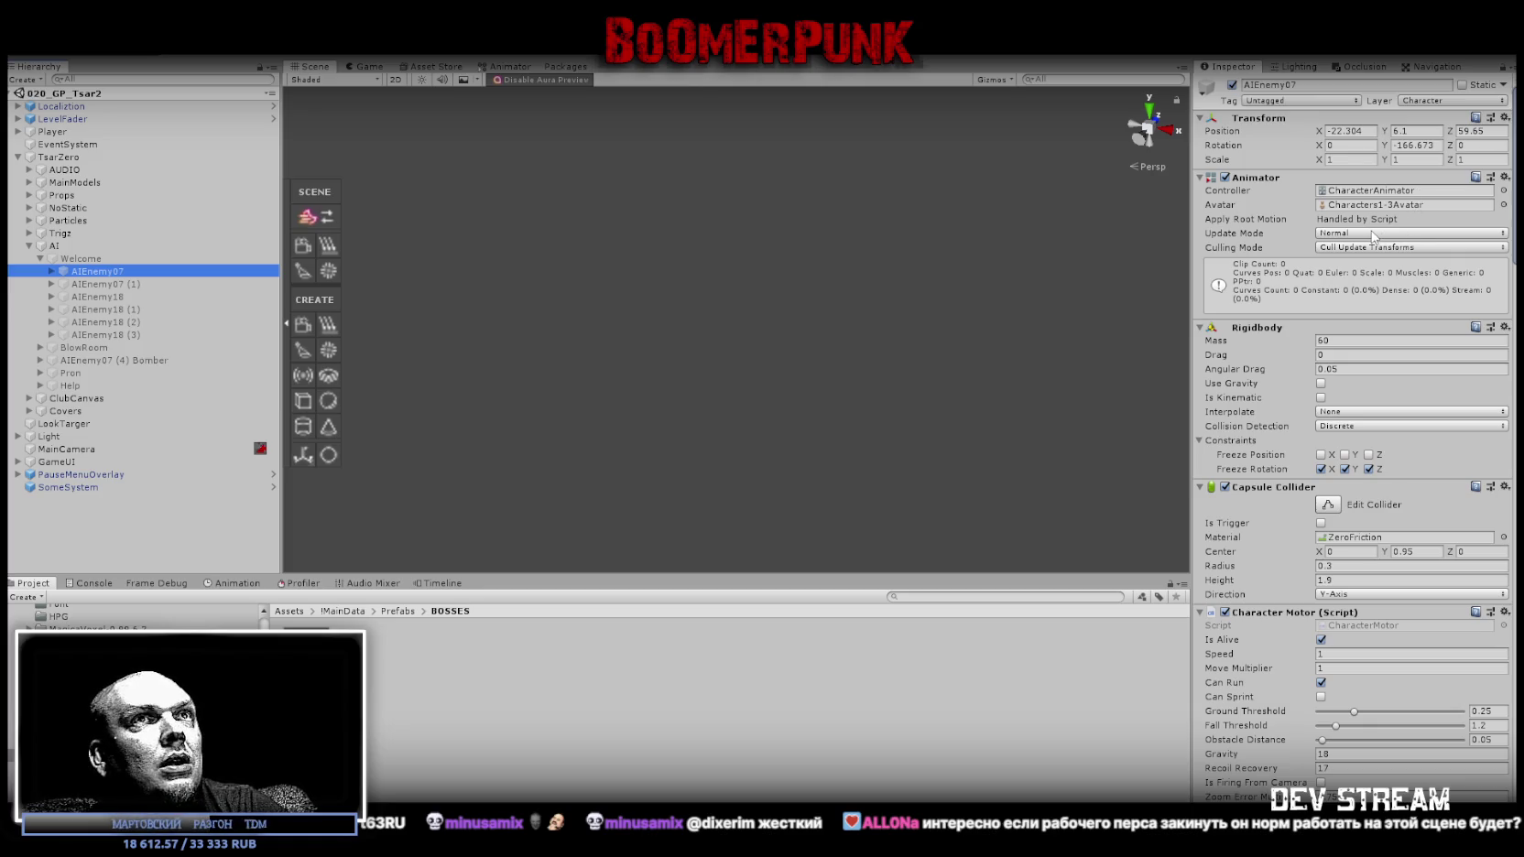
left_click(152, 283, "ctrl")
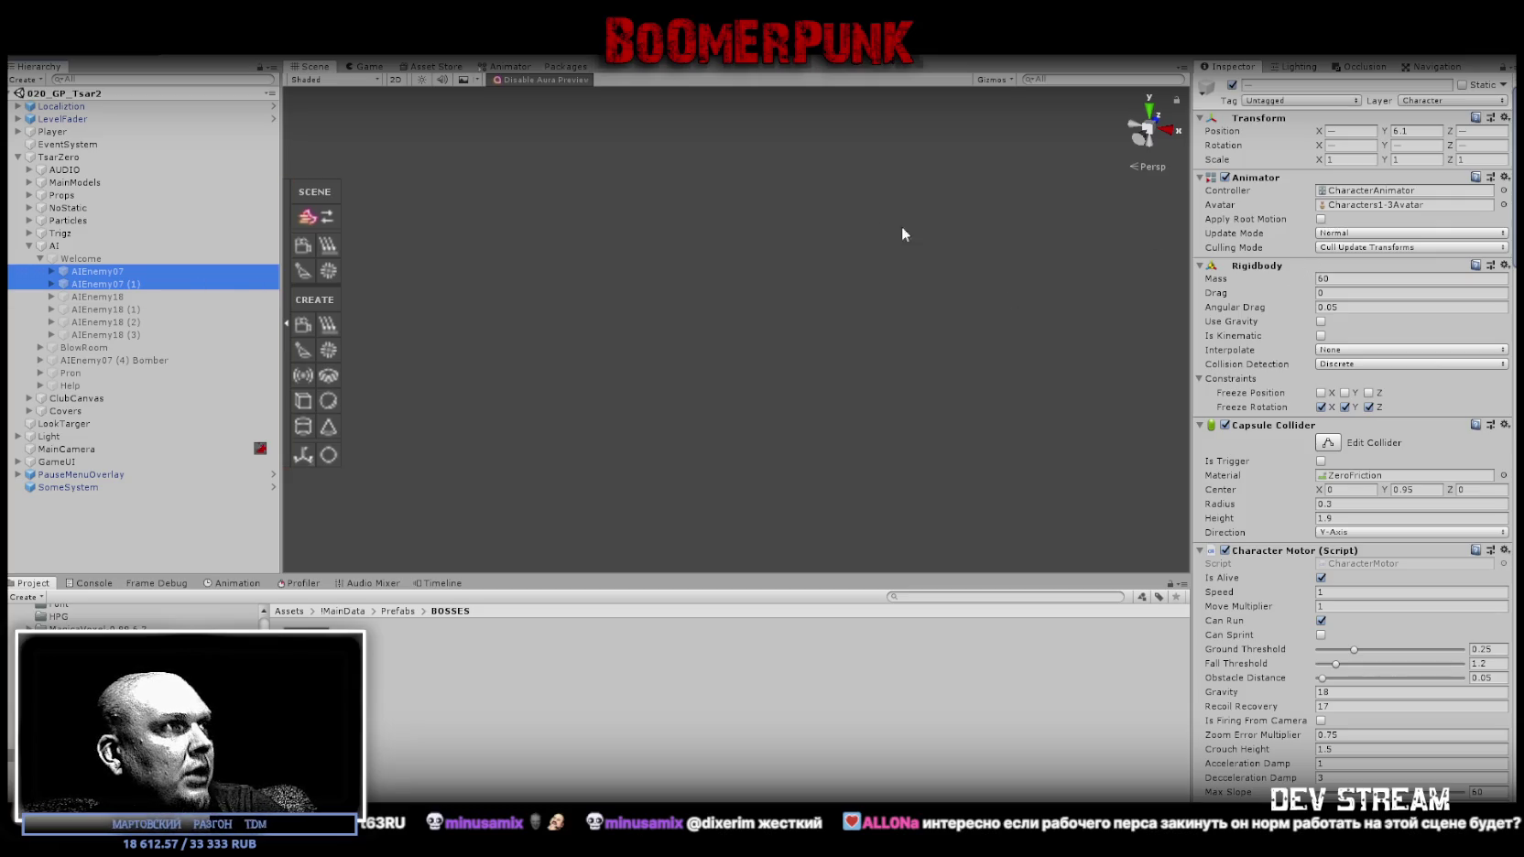
left_click(104, 275)
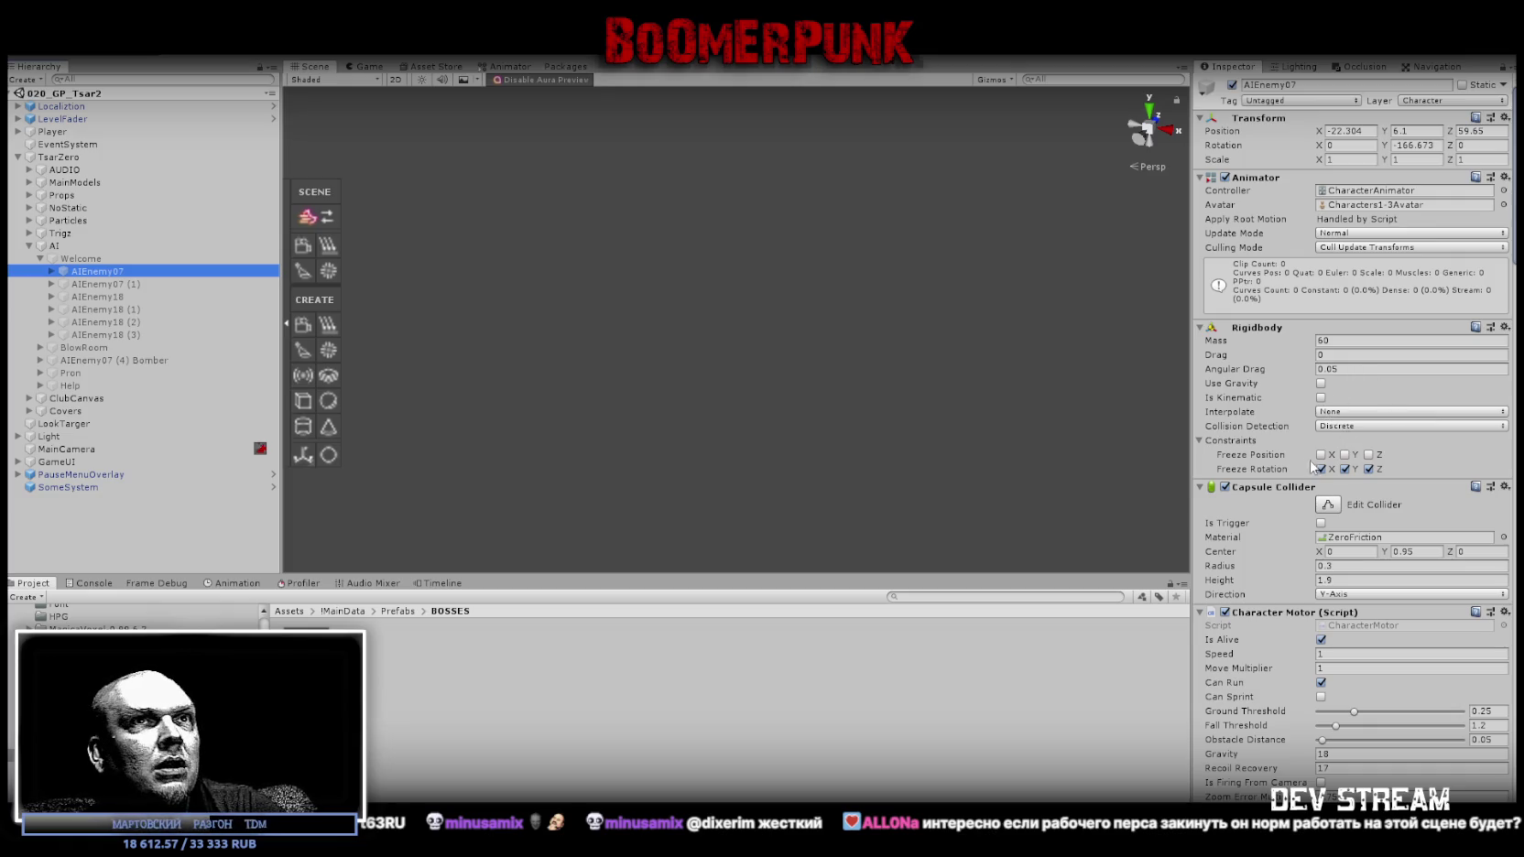
scroll(1374, 403, "down", 3)
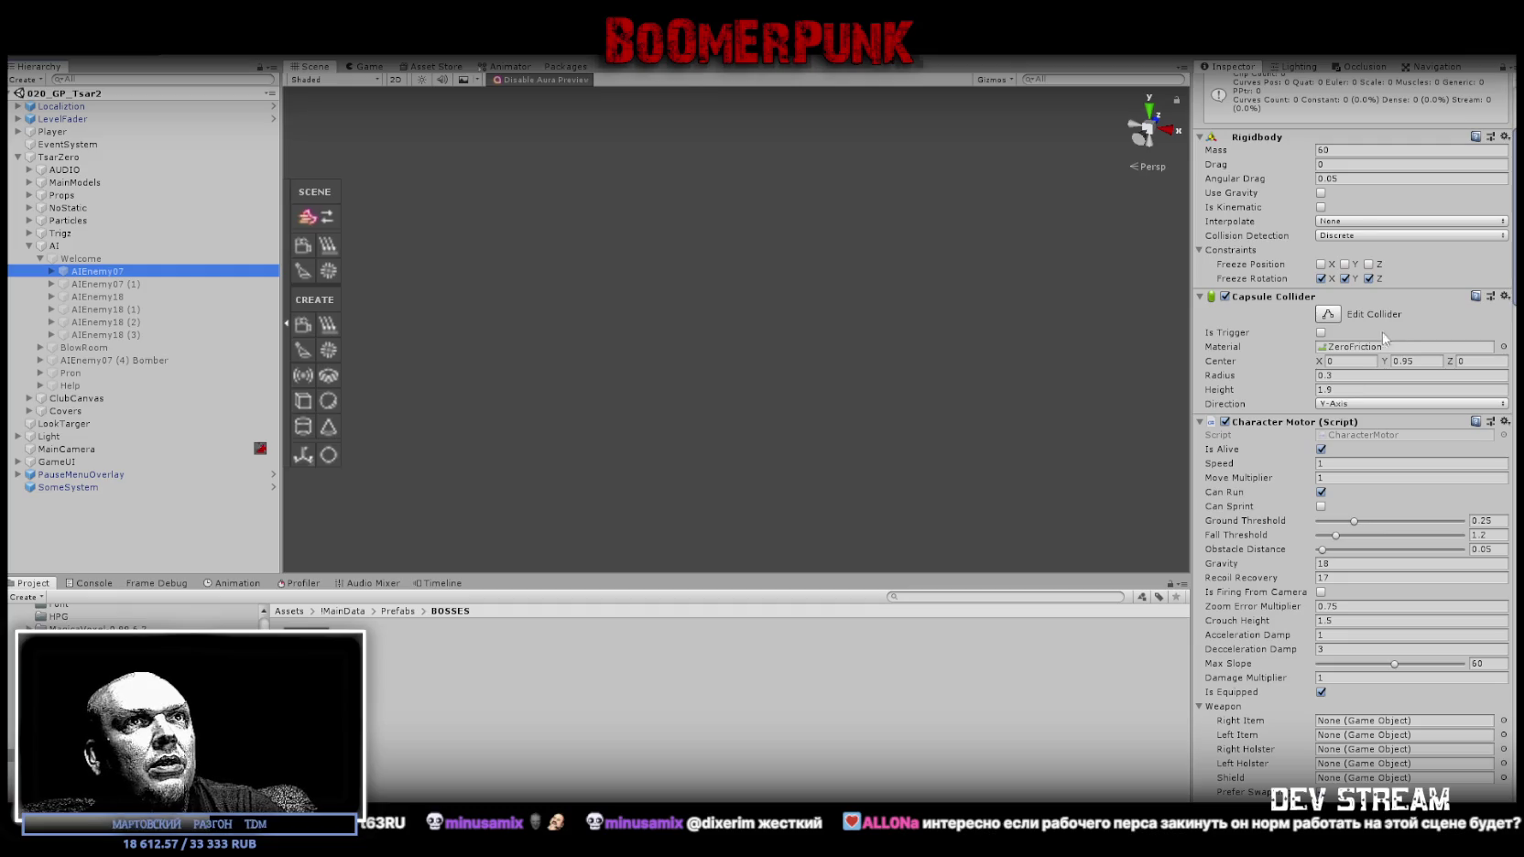
scroll(1371, 460, "down", 2)
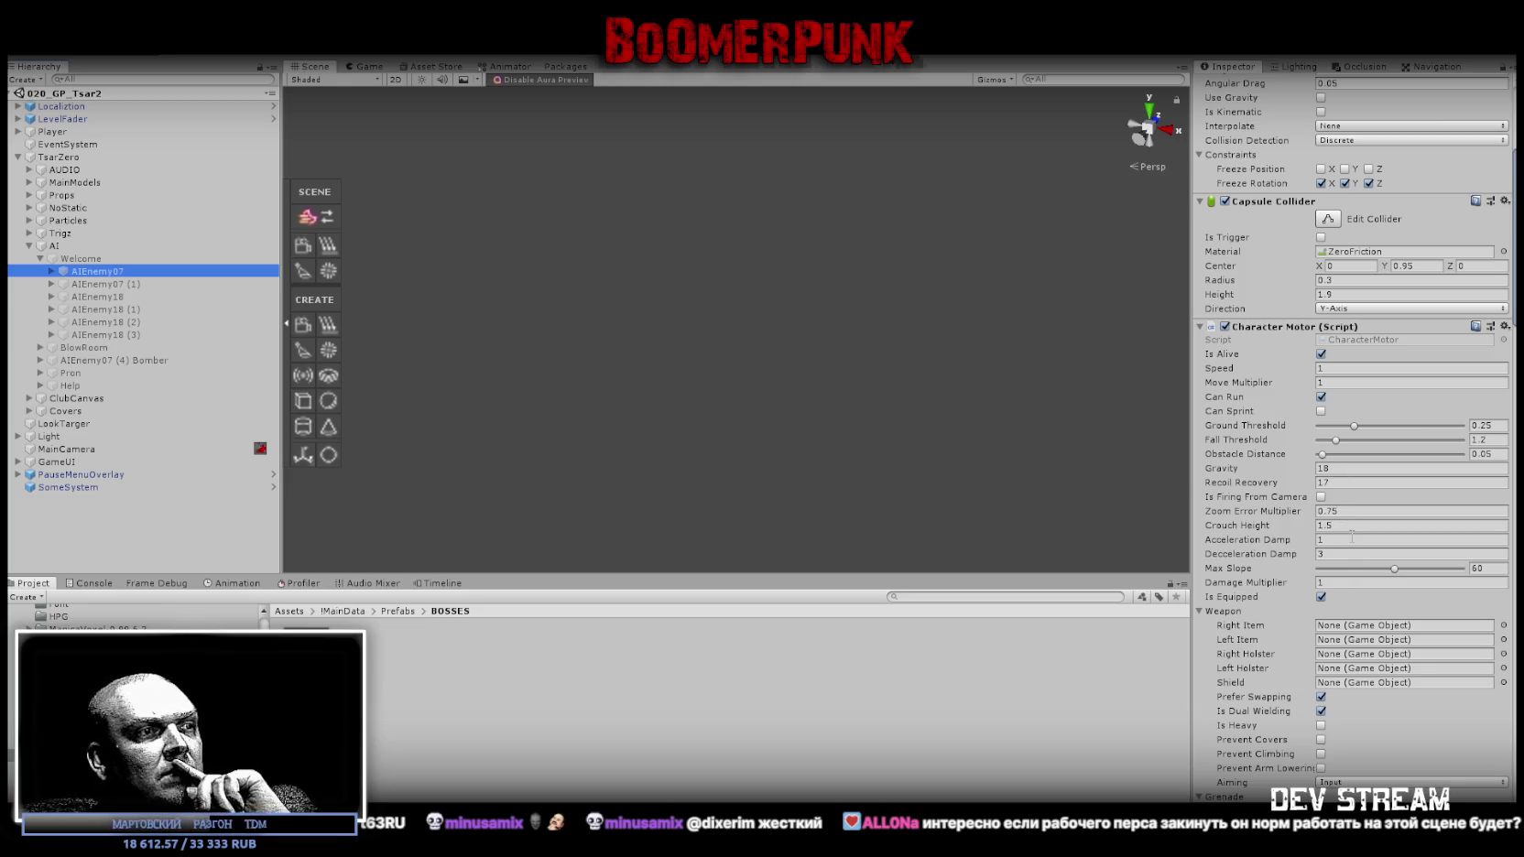
scroll(1367, 630, "down", 3)
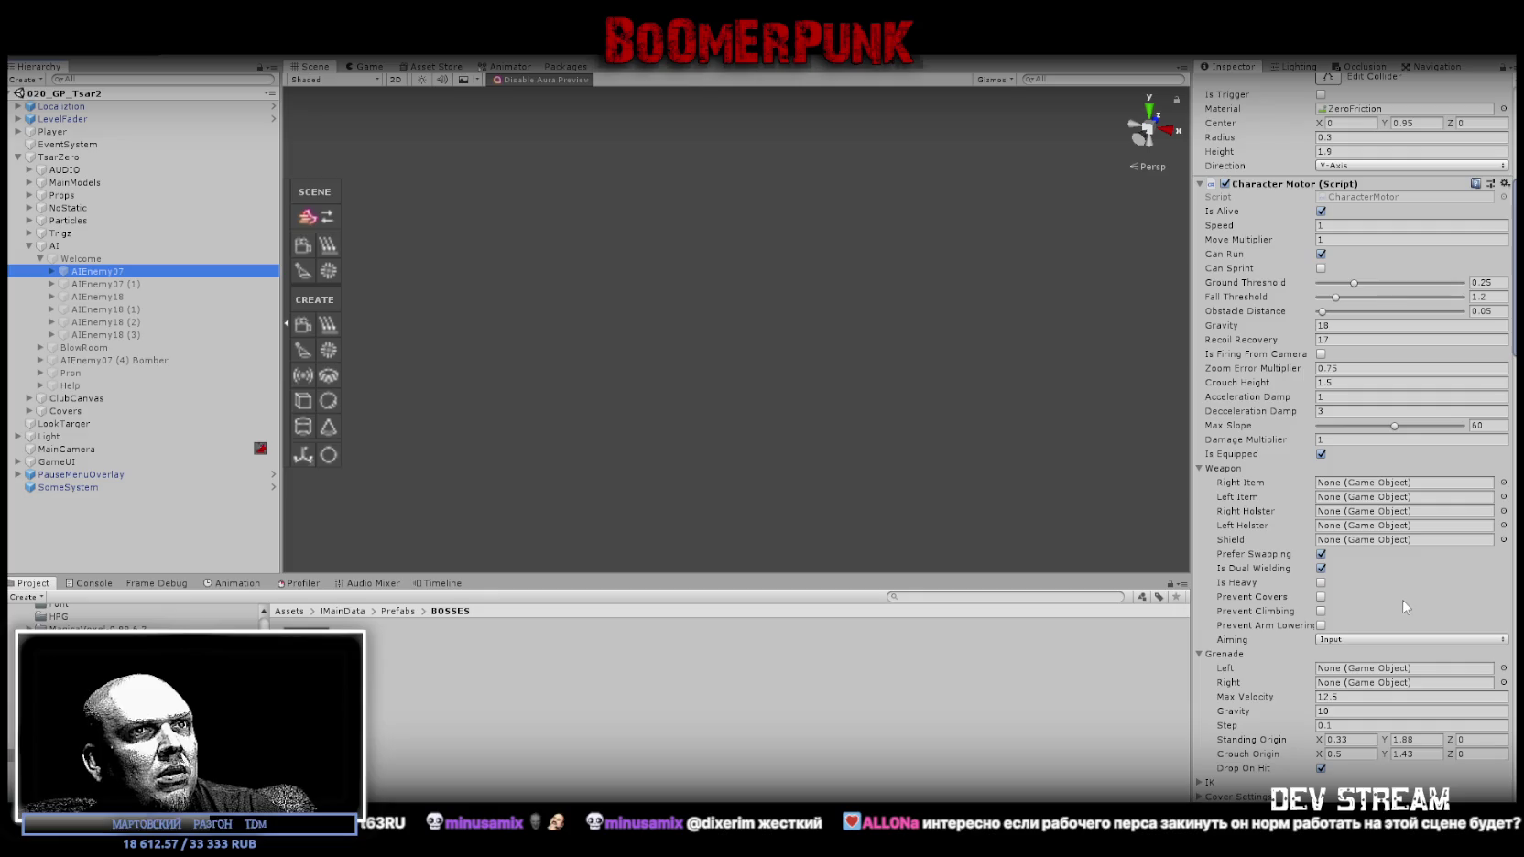
scroll(1405, 607, "down", 3)
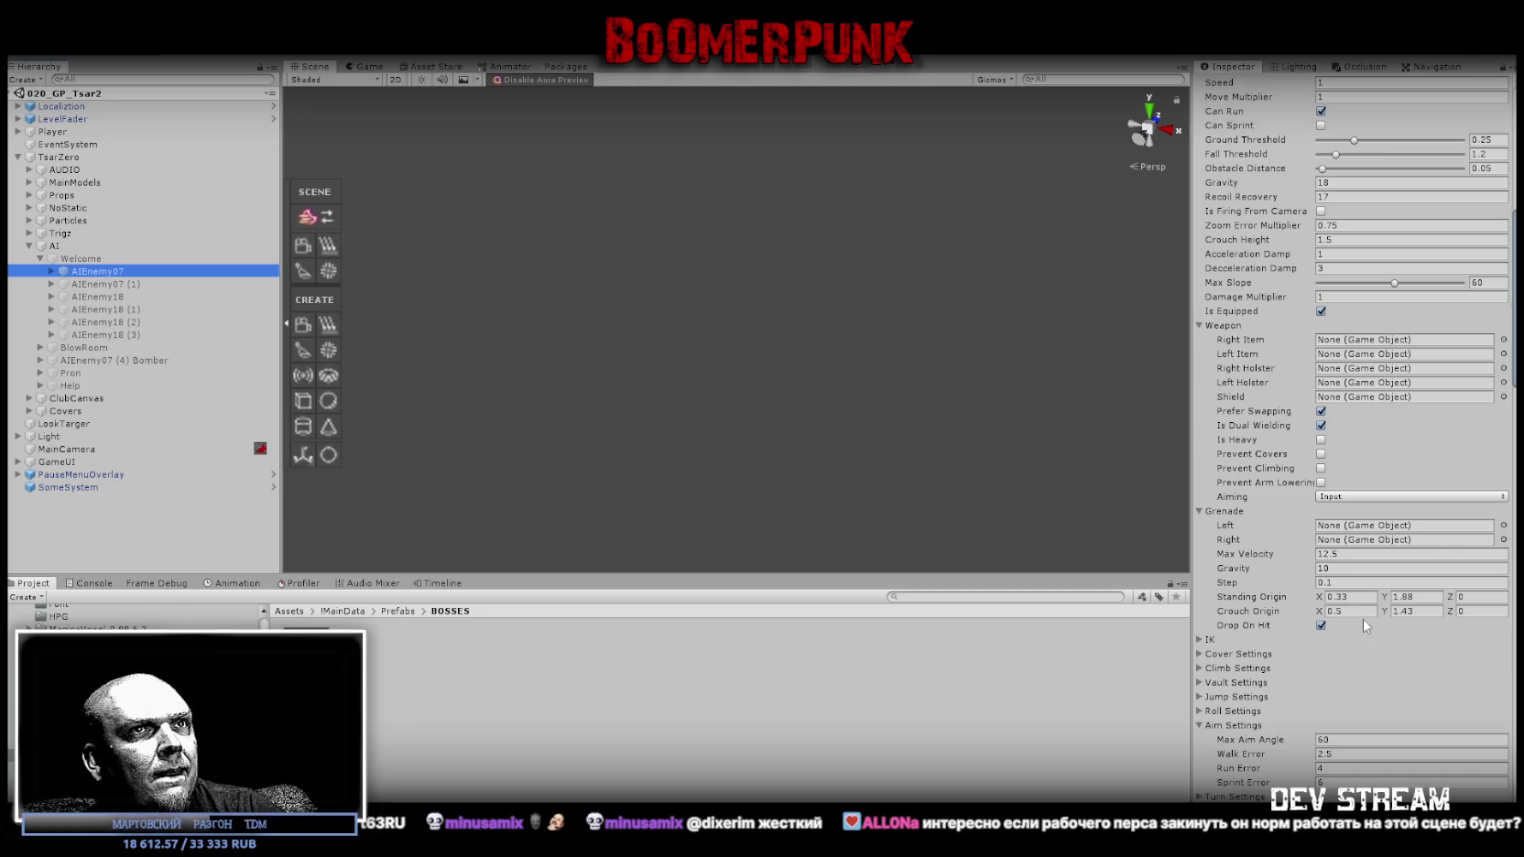
scroll(1363, 619, "down", 3)
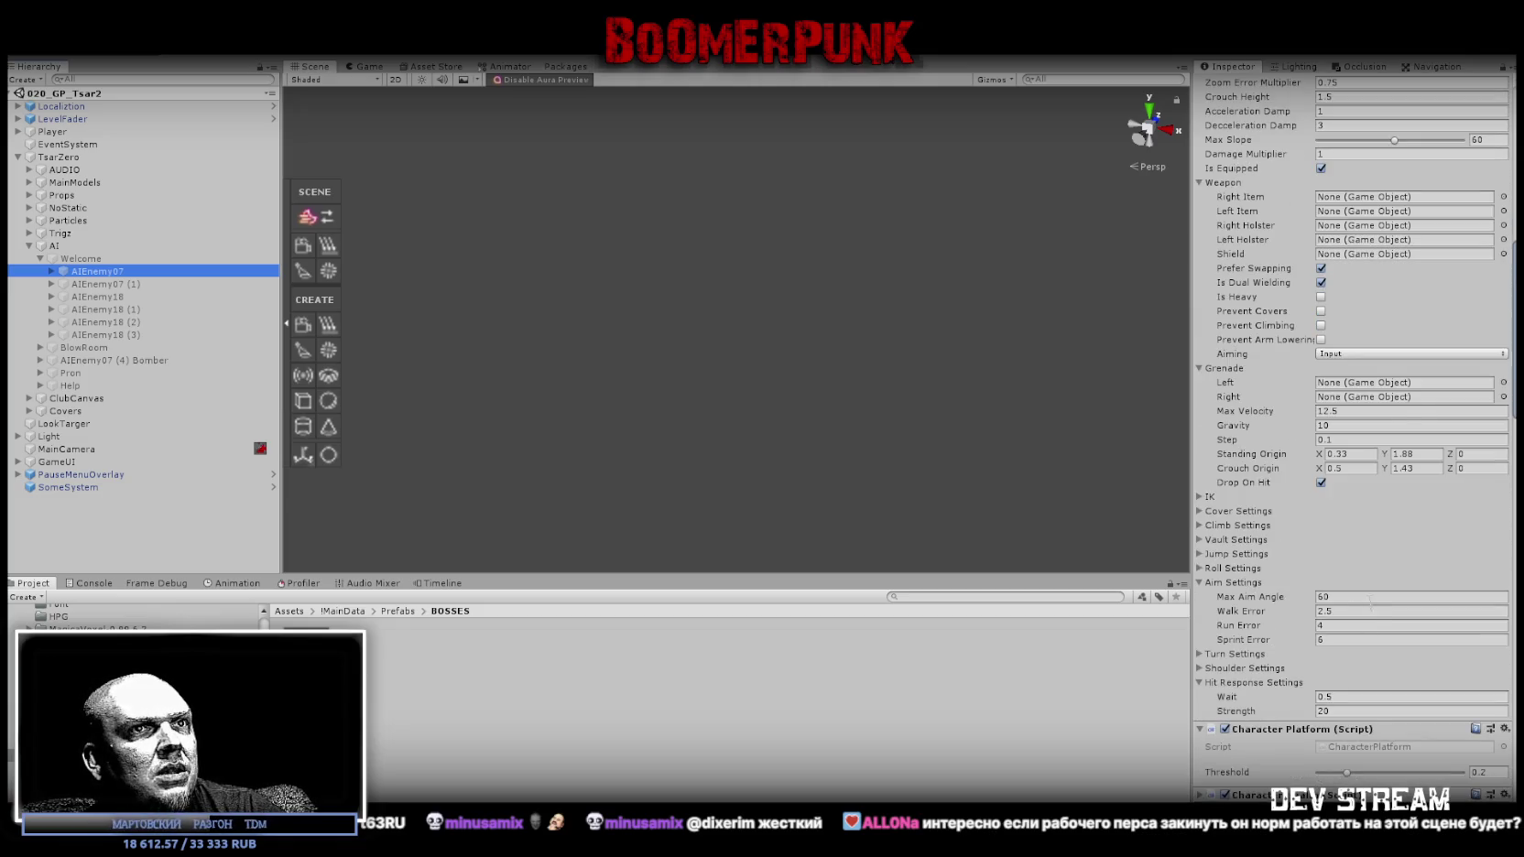
scroll(1367, 604, "down", 5)
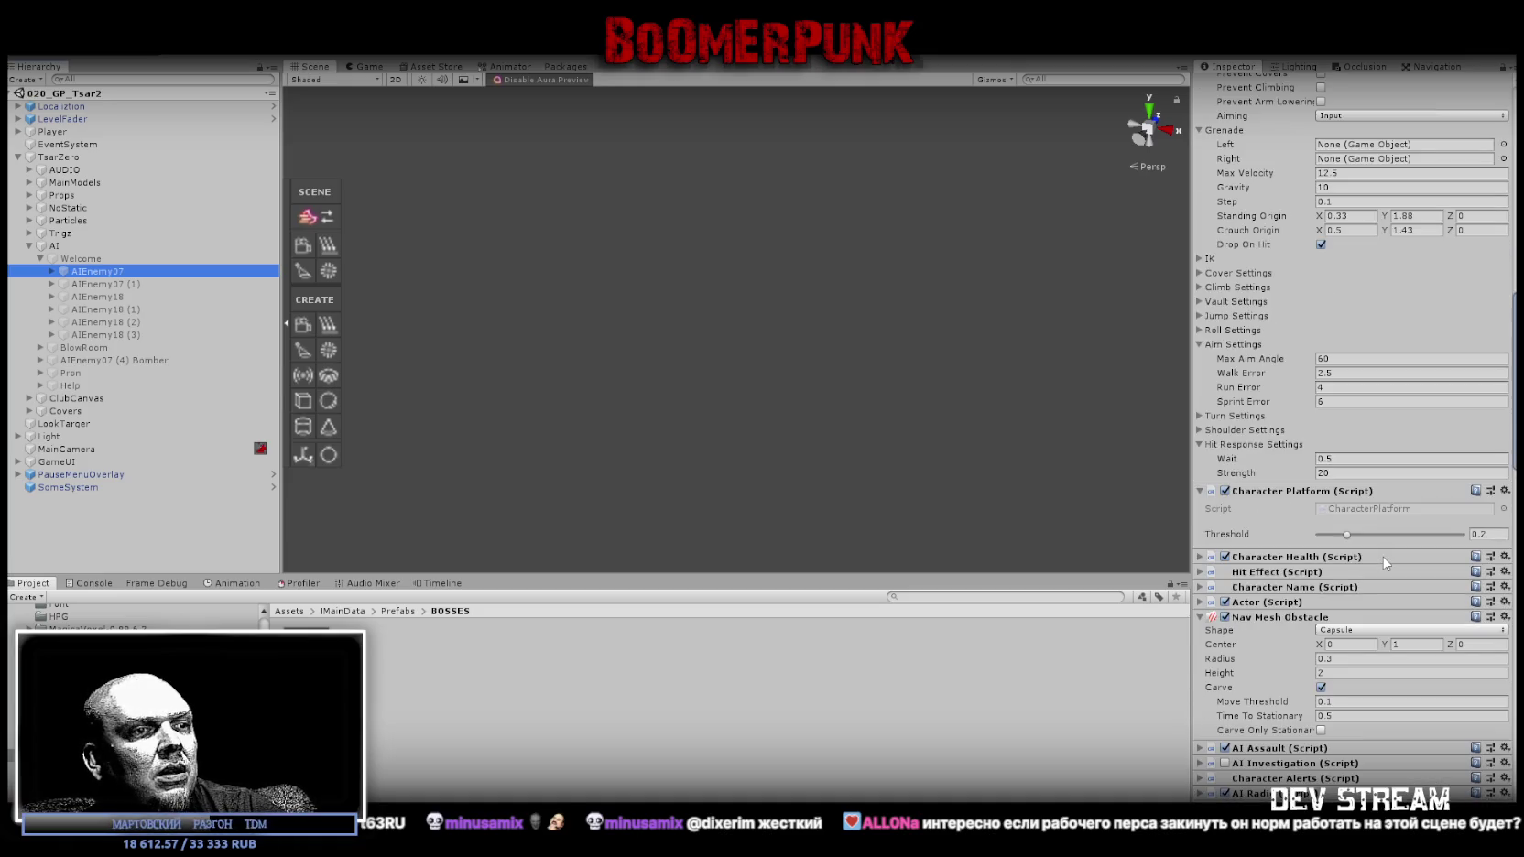
scroll(1384, 561, "down", 4)
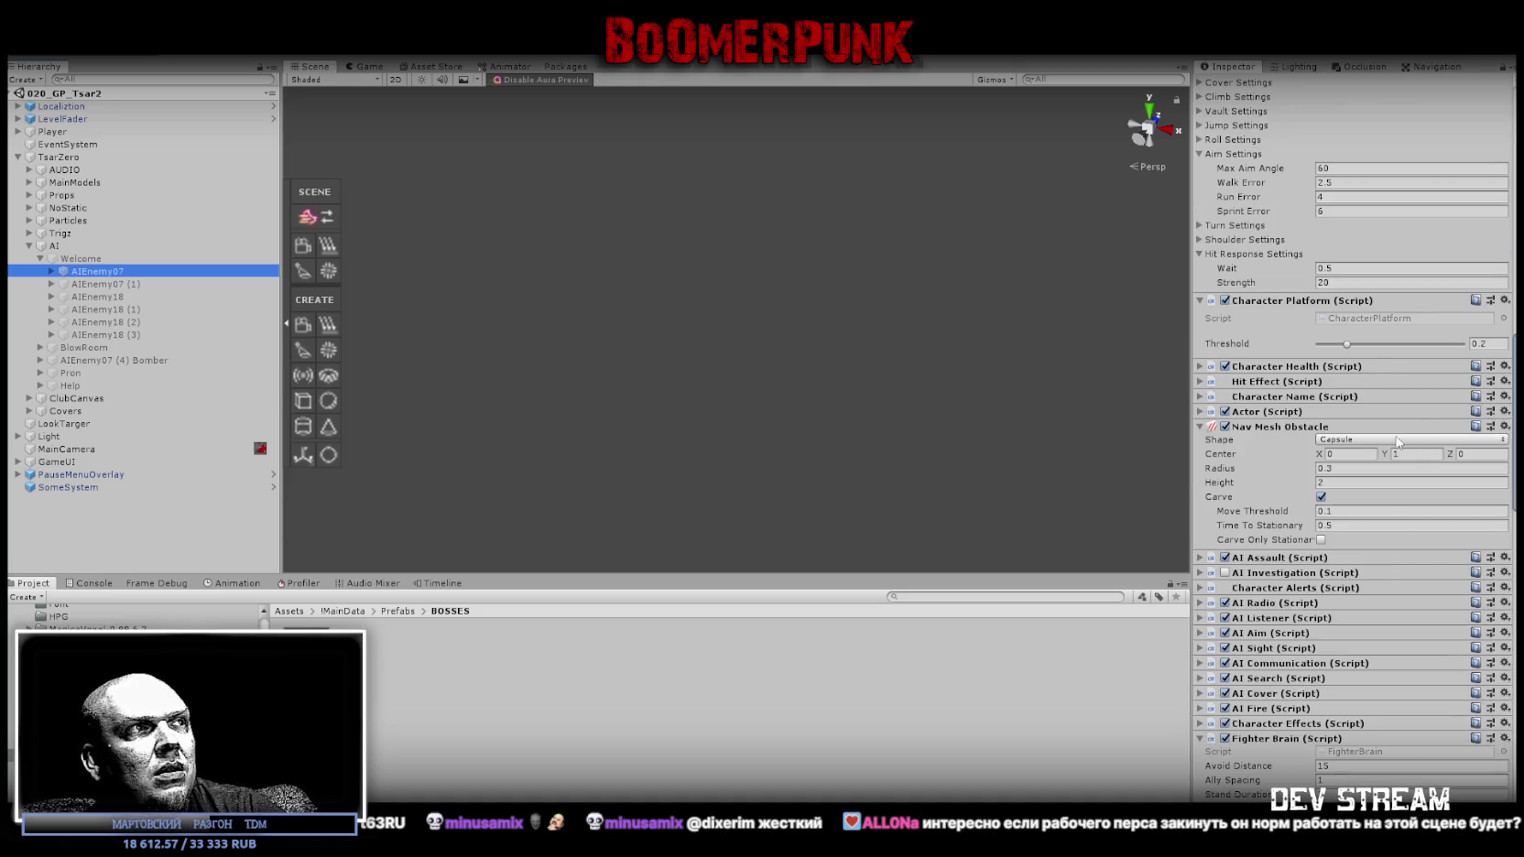
scroll(1411, 508, "down", 2)
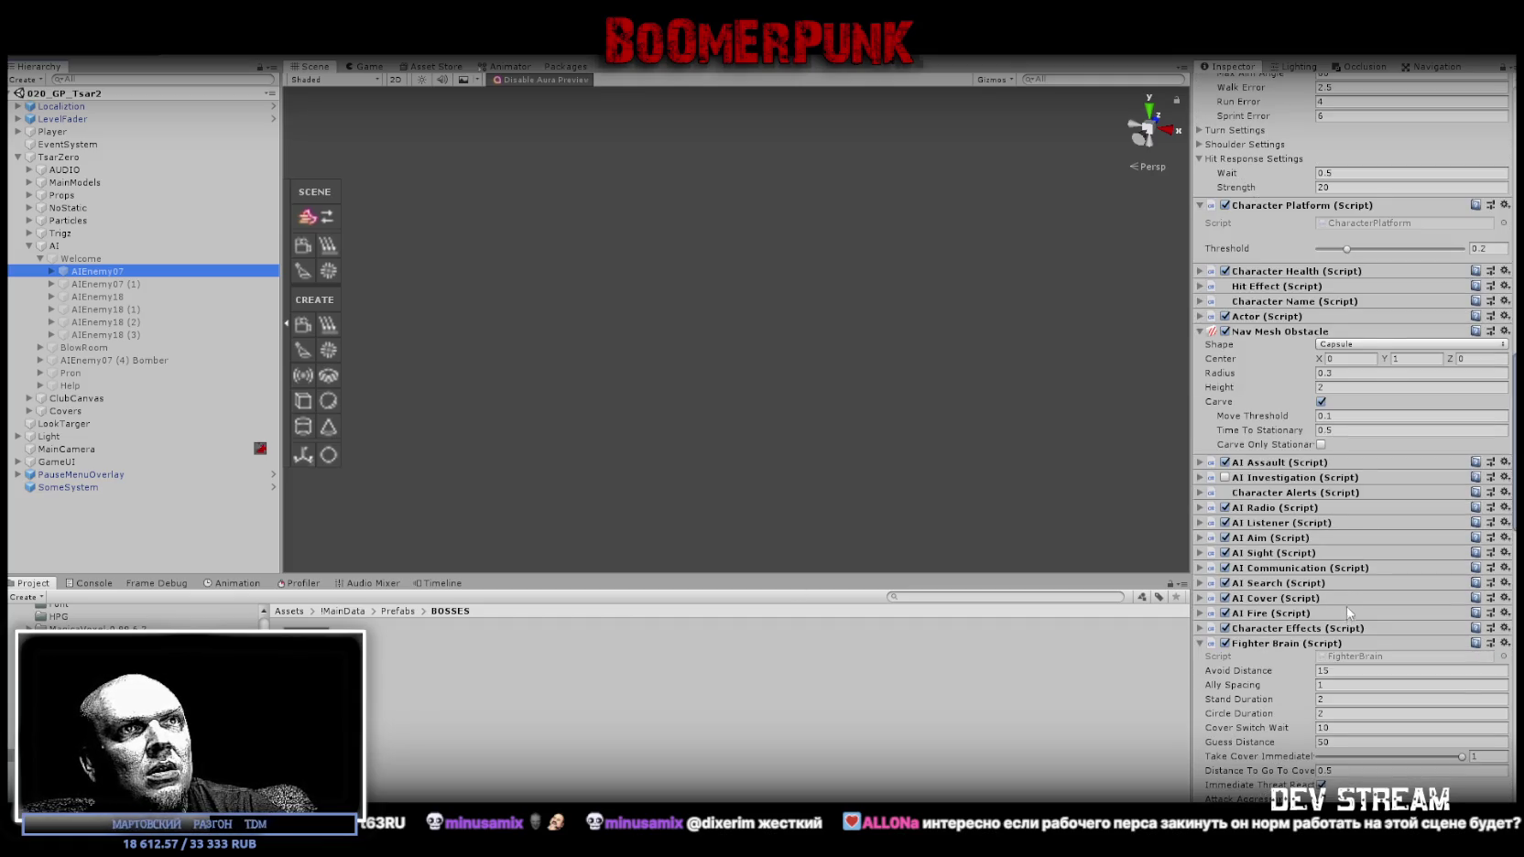
scroll(1401, 441, "down", 1)
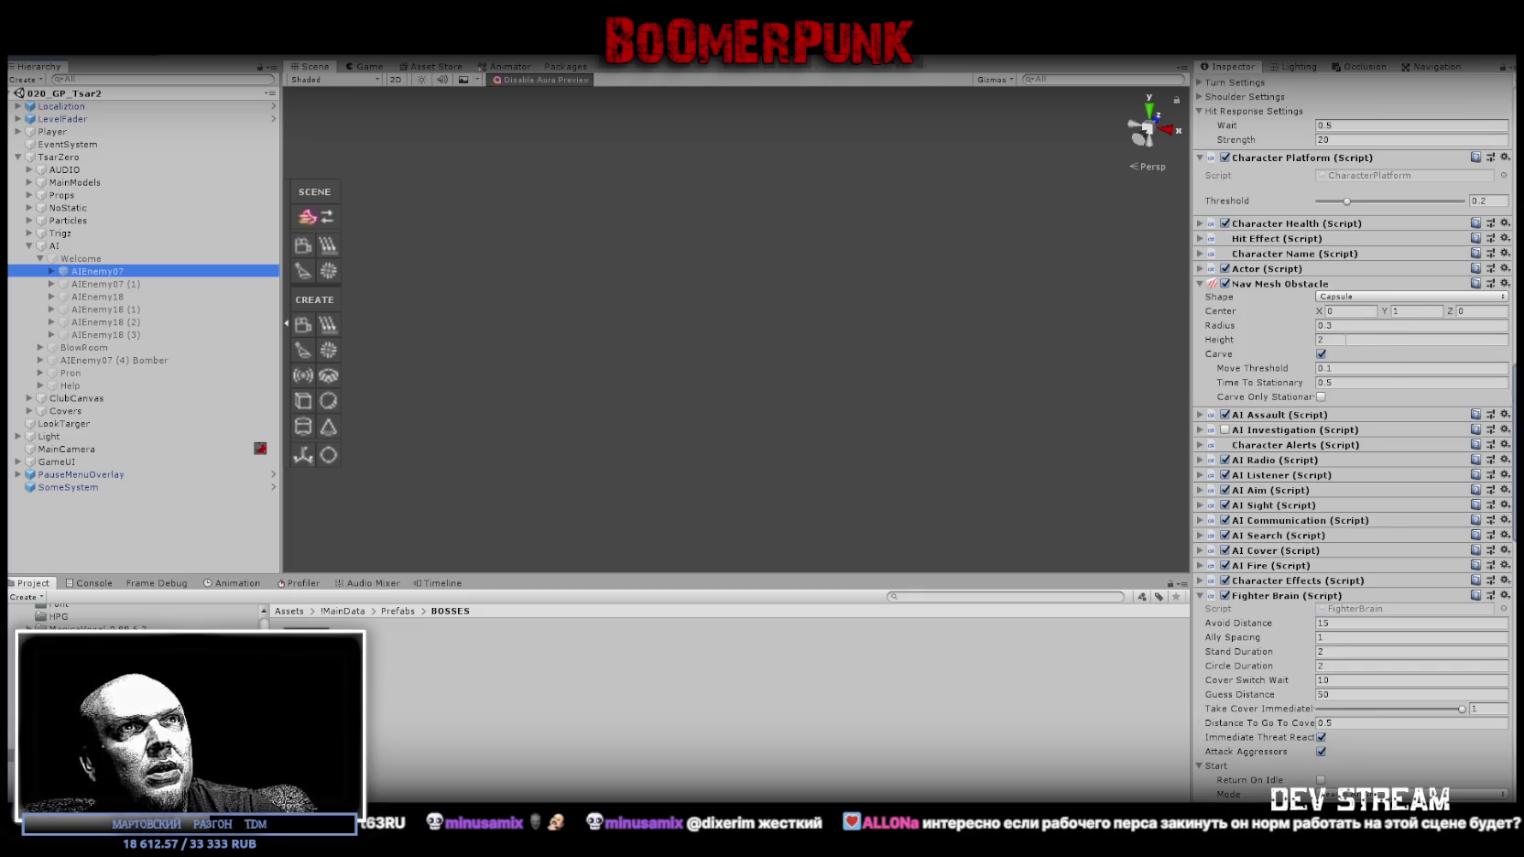
left_click(307, 652)
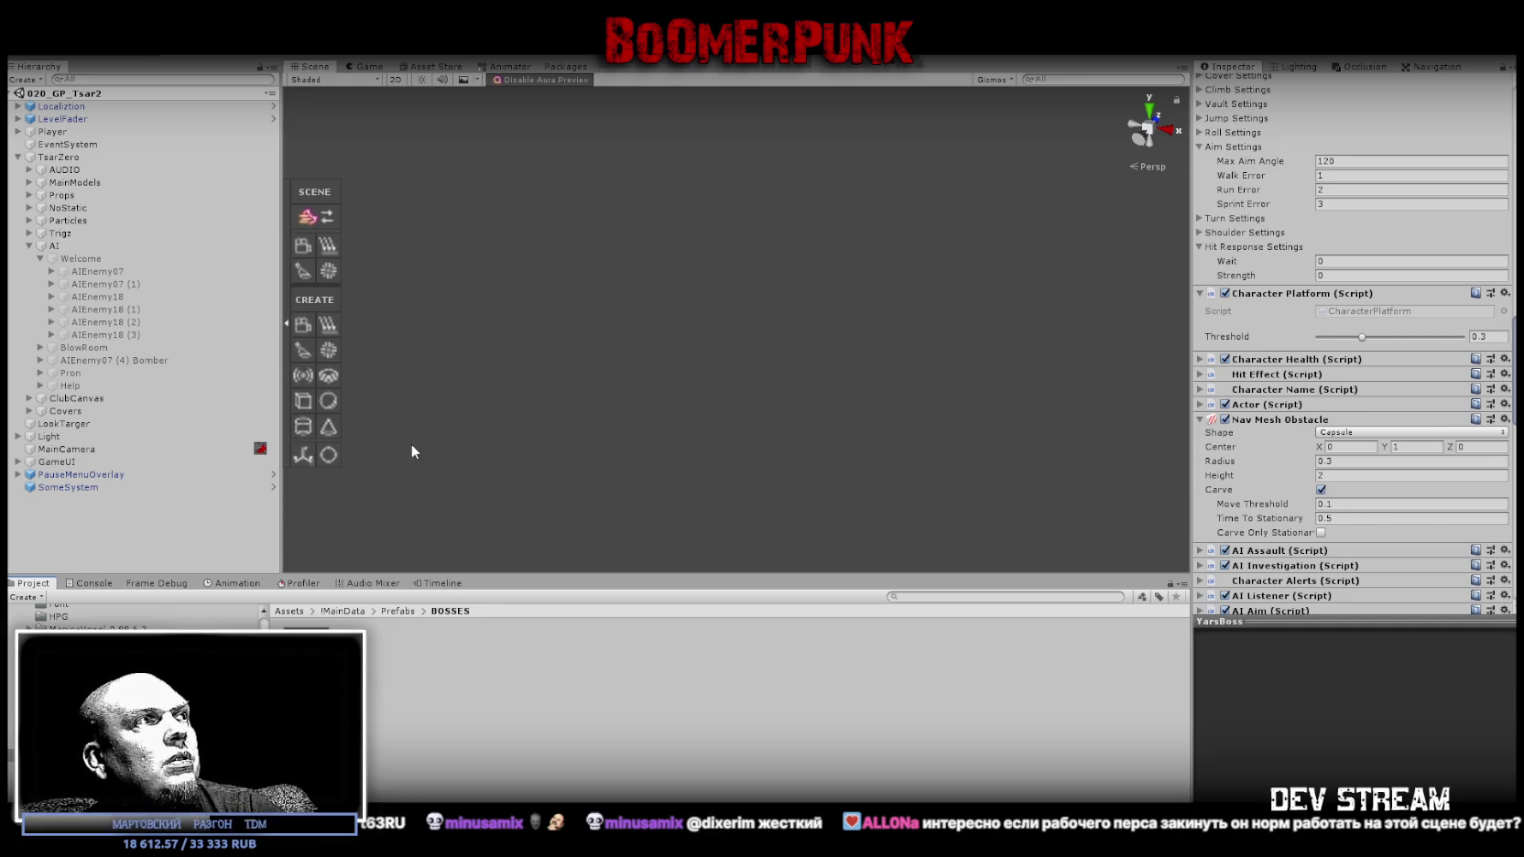
left_click(113, 272)
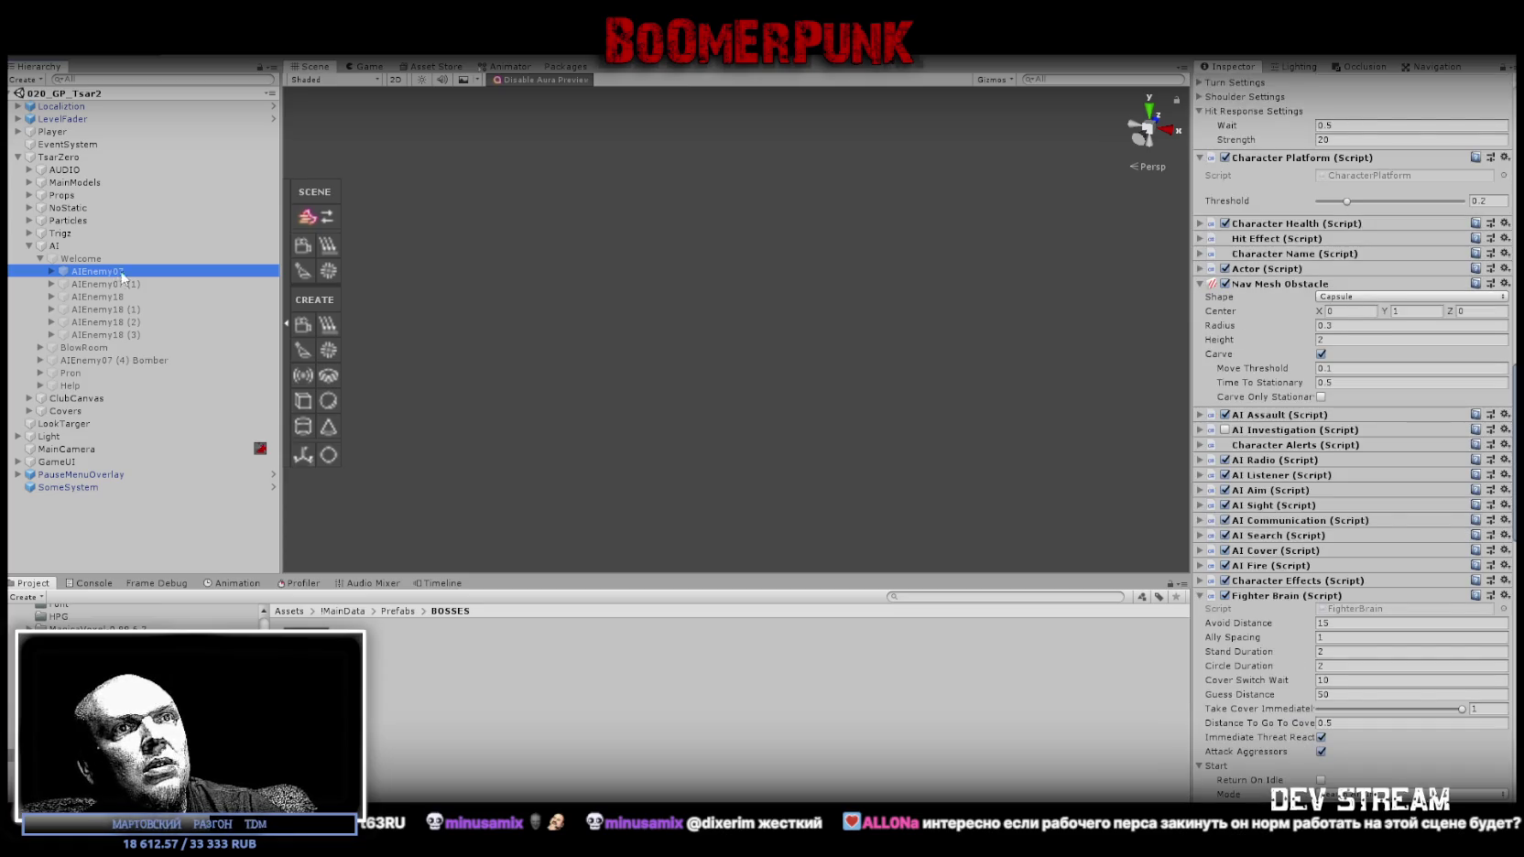
scroll(1365, 275, "down", 3)
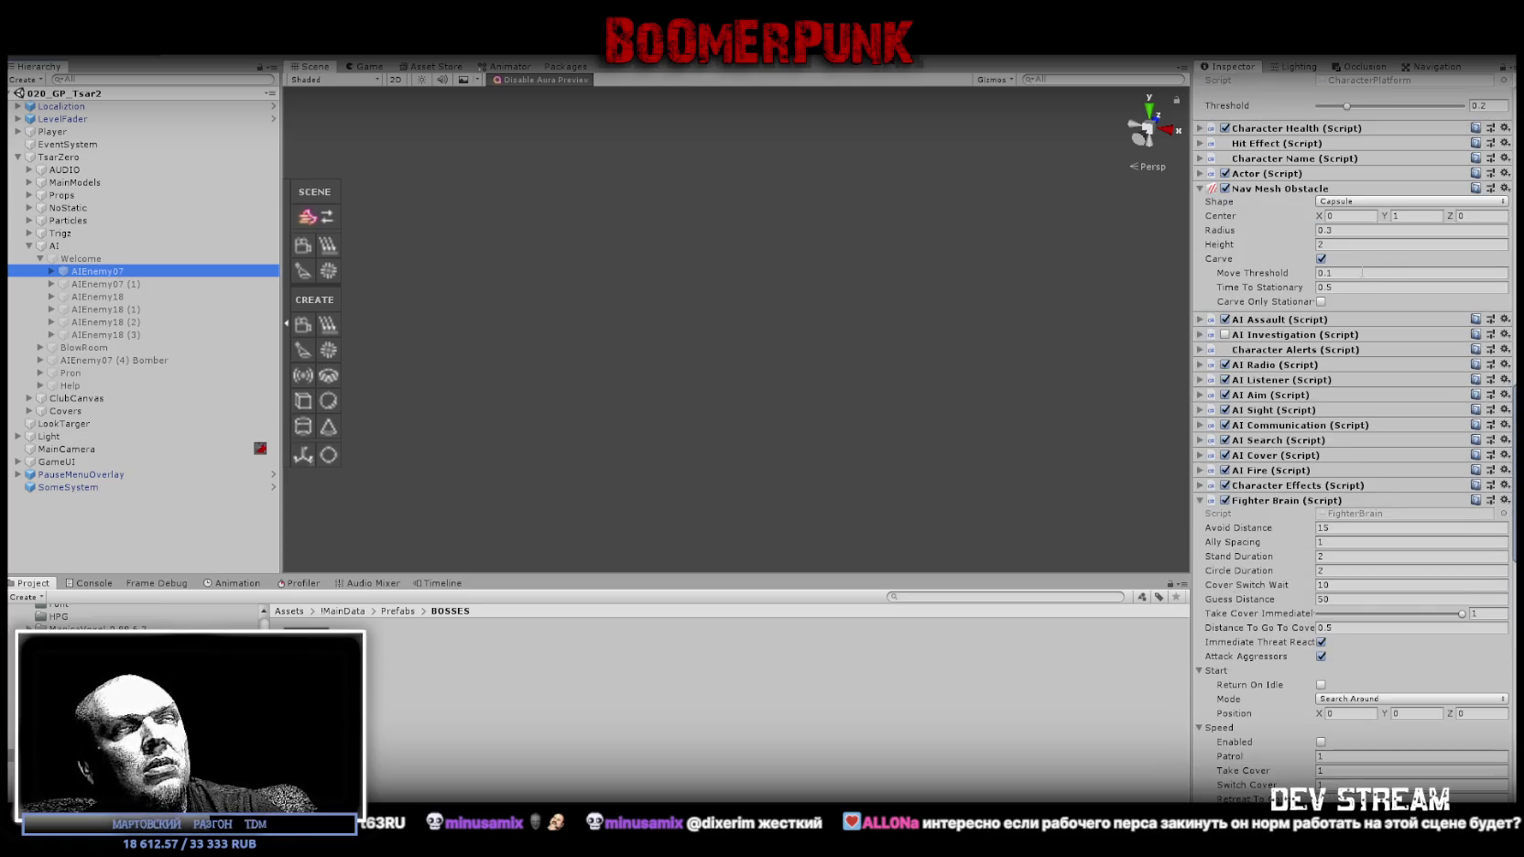
left_click(307, 646)
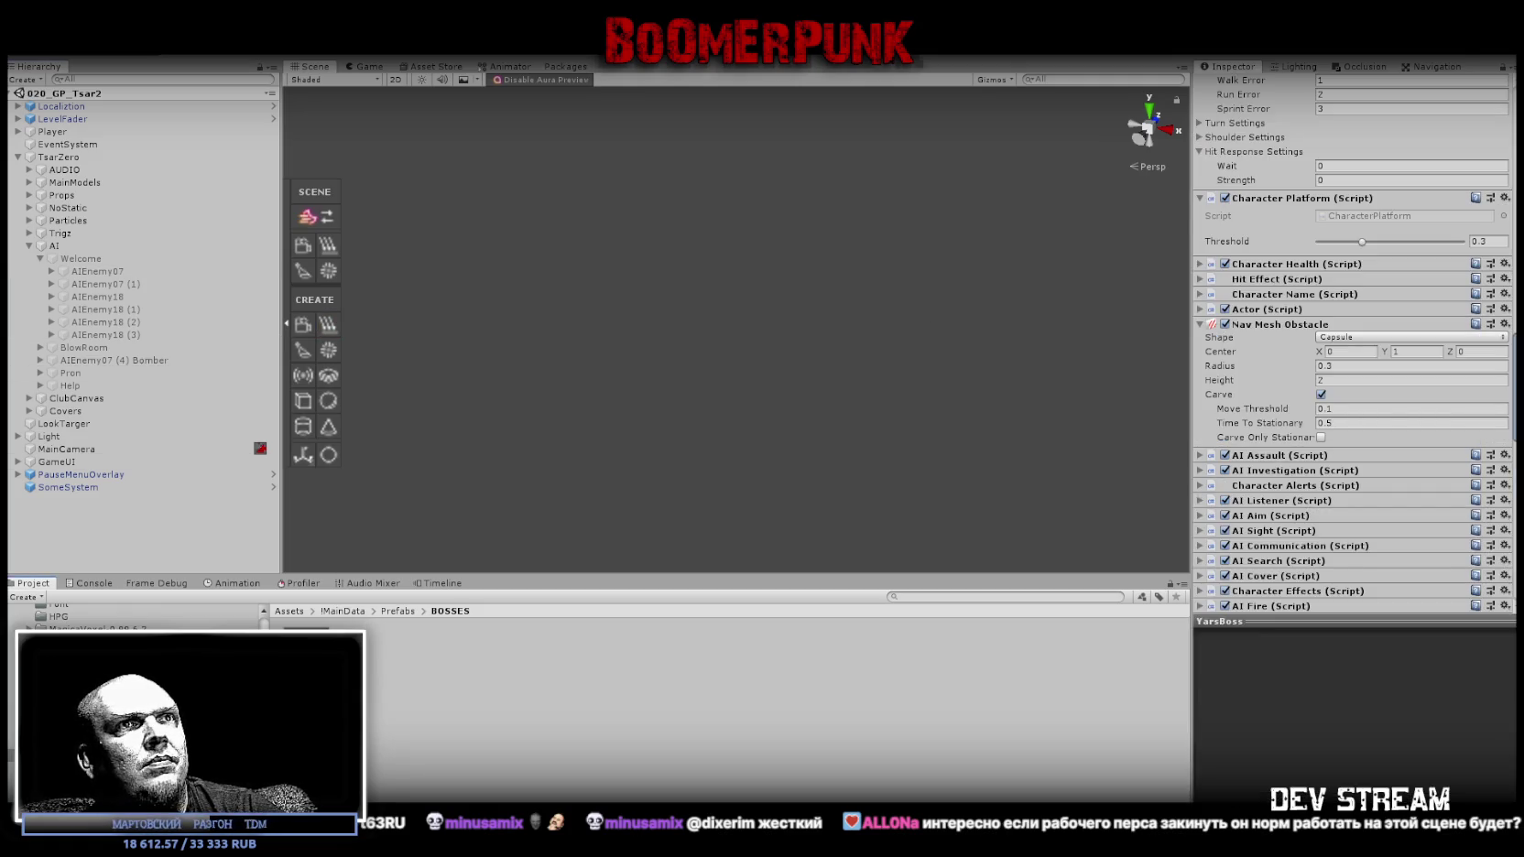
left_click(88, 272)
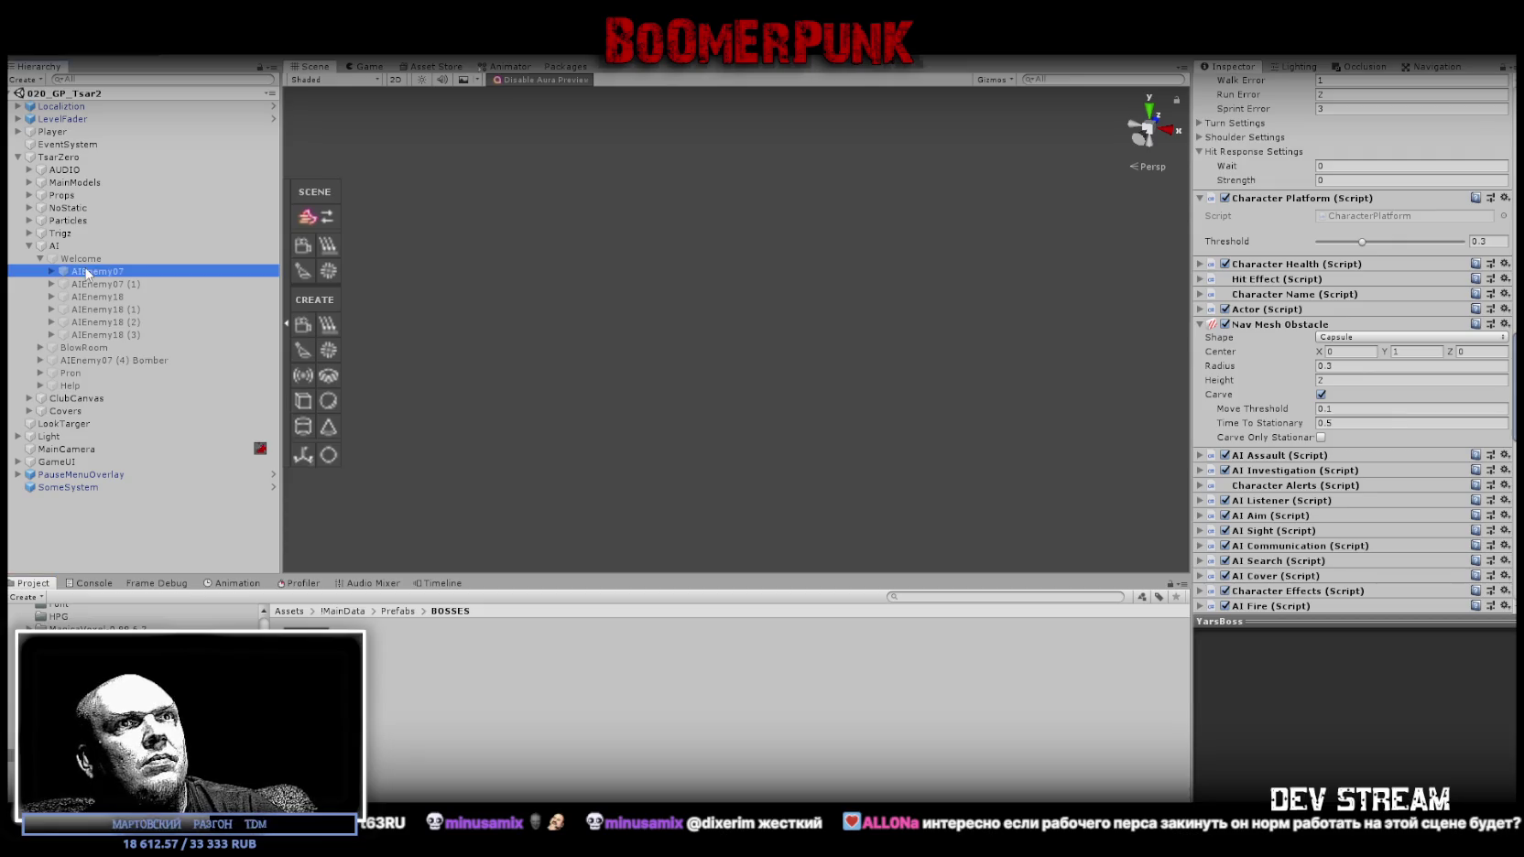